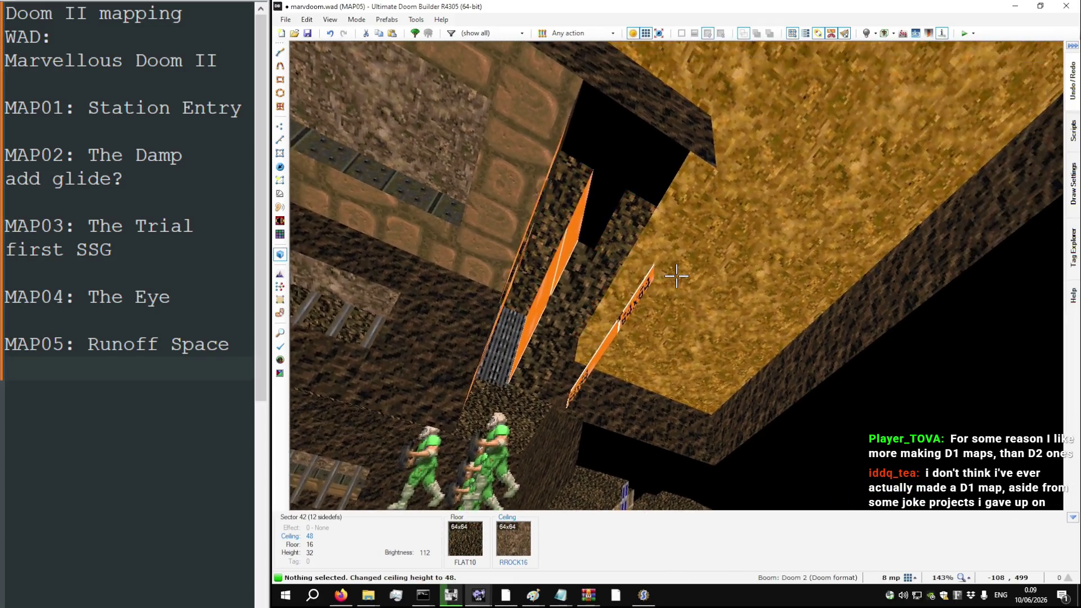
Step: Lower the room's floor to 0 and set three nearby ceilings to heights between 48 and 88
{"action": "scroll", "coordinate": [676, 276], "scroll_direction": "down", "scroll_amount": 2}
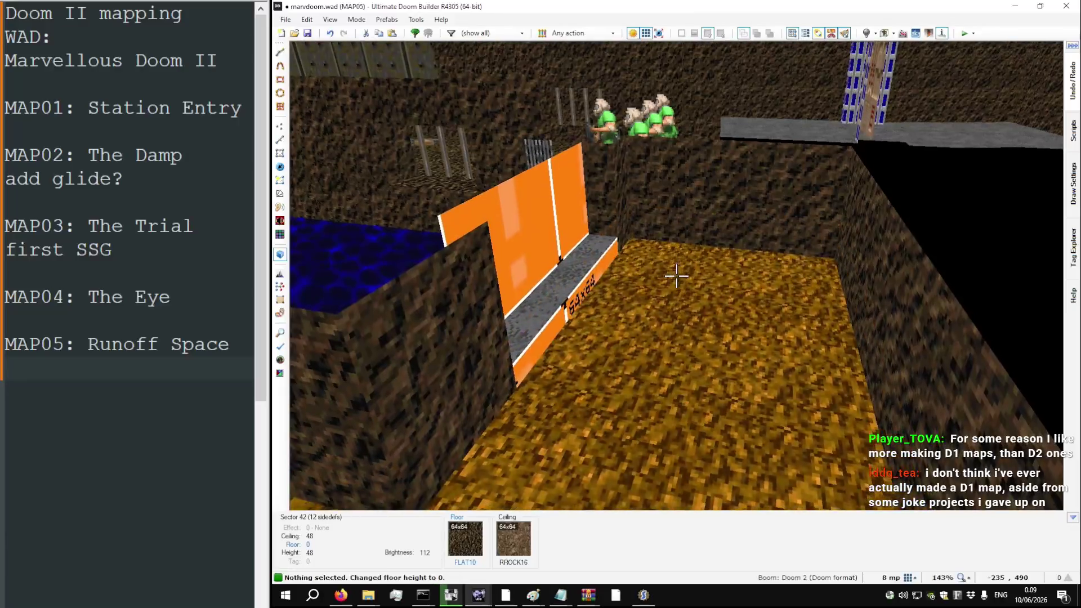
{"action": "key", "text": "w"}
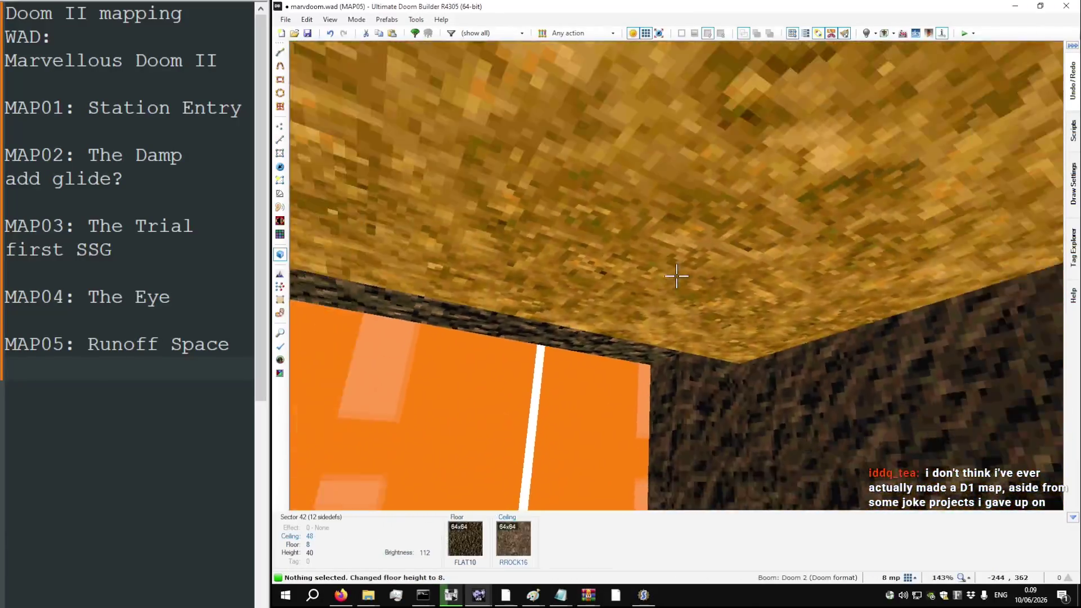
{"action": "left_click", "coordinate": [676, 275]}
{"action": "scroll", "coordinate": [676, 275], "scroll_direction": "up", "scroll_amount": 1}
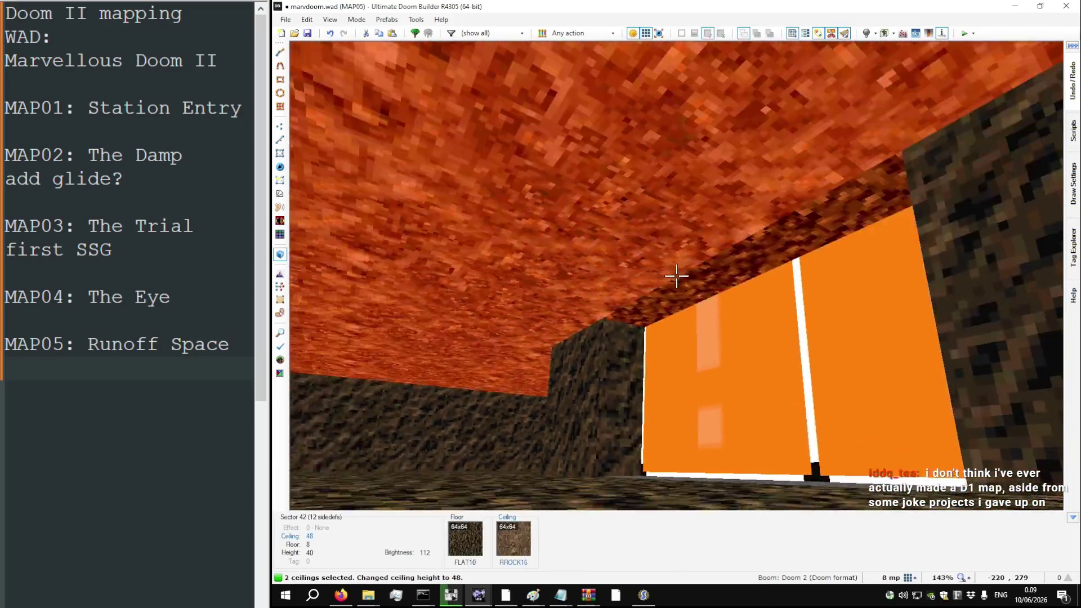
{"action": "left_click", "coordinate": [676, 275]}
{"action": "scroll", "coordinate": [676, 276], "scroll_direction": "down", "scroll_amount": 1}
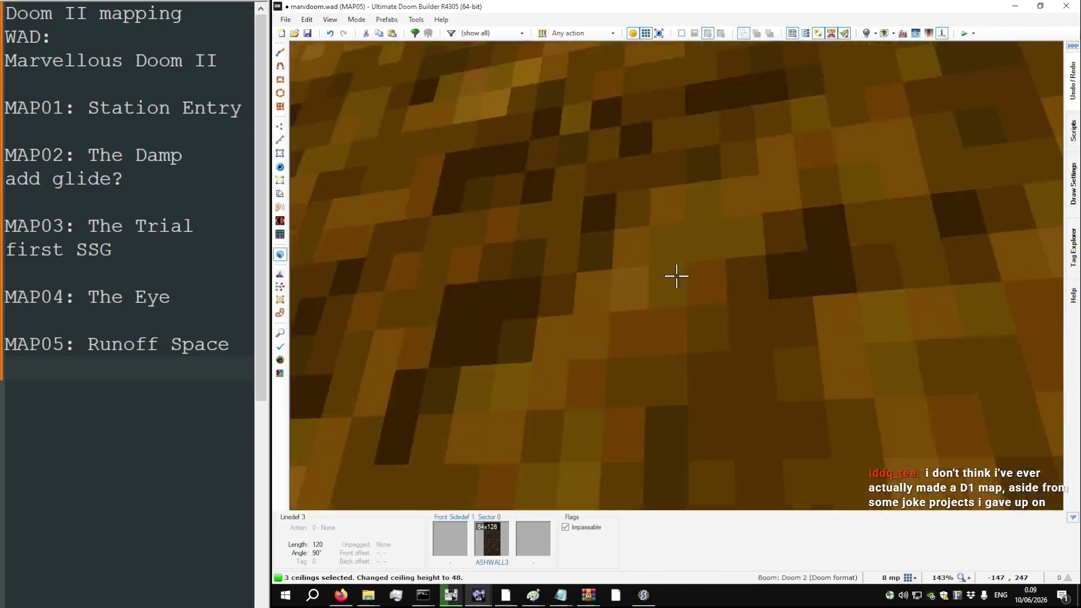
{"action": "left_click", "coordinate": [676, 276]}
{"action": "scroll", "coordinate": [676, 276], "scroll_direction": "up", "scroll_amount": 1}
{"action": "scroll", "coordinate": [675, 275], "scroll_direction": "up", "scroll_amount": 1}
{"action": "key", "text": "q"}
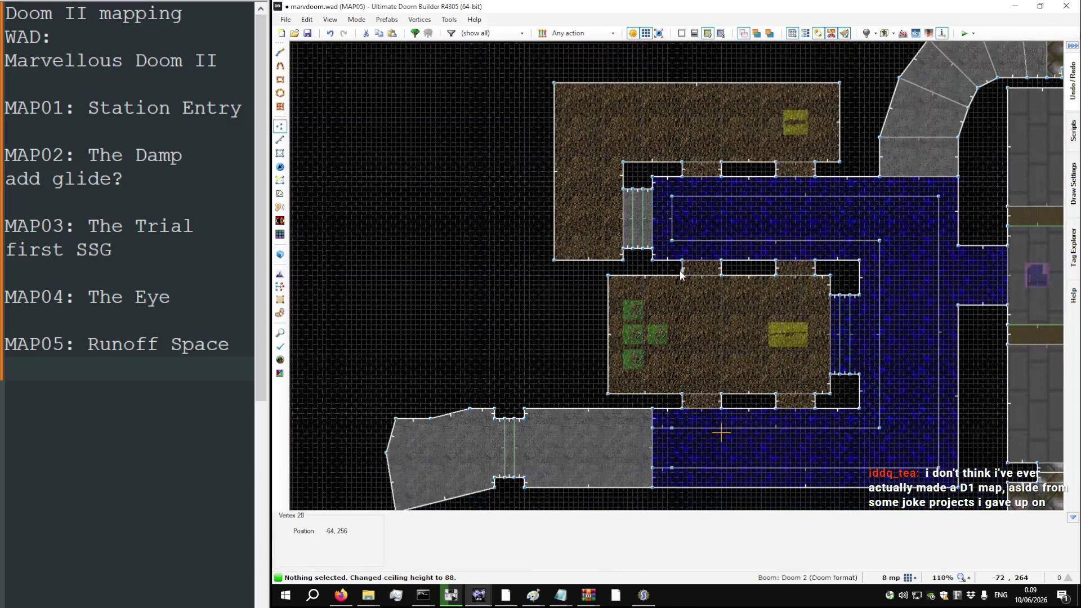
Step: Drag a new vertex off the wall beside the grey doorway to make it diagonal
{"action": "scroll", "coordinate": [668, 254], "scroll_direction": "up", "scroll_amount": 7}
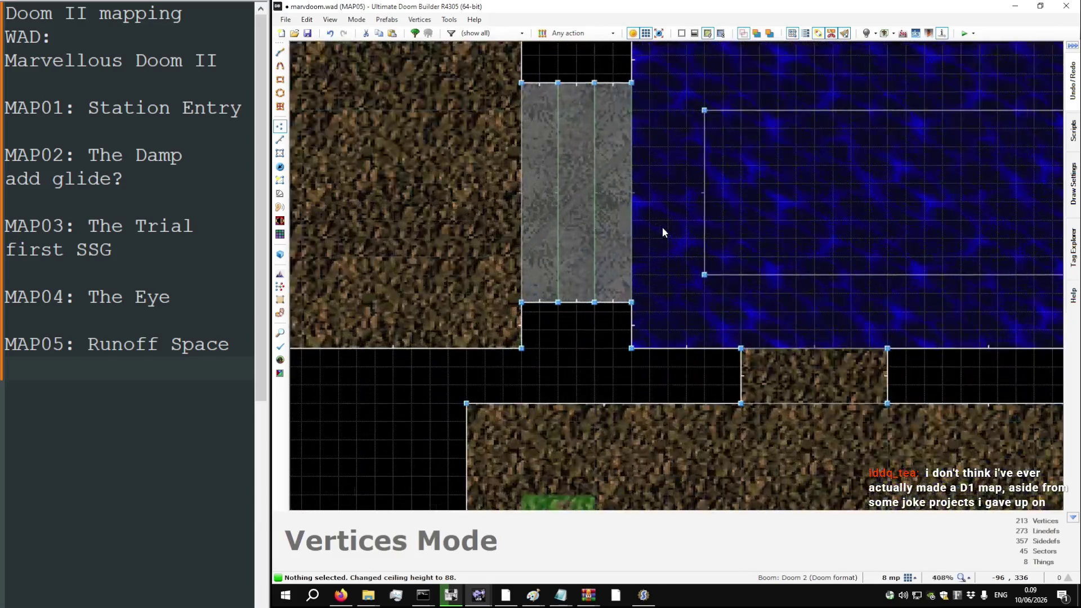
{"action": "left_click_drag", "start_coordinate": [703, 239], "coordinate": [631, 274]}
{"action": "scroll", "coordinate": [650, 223], "scroll_direction": "down", "scroll_amount": 4}
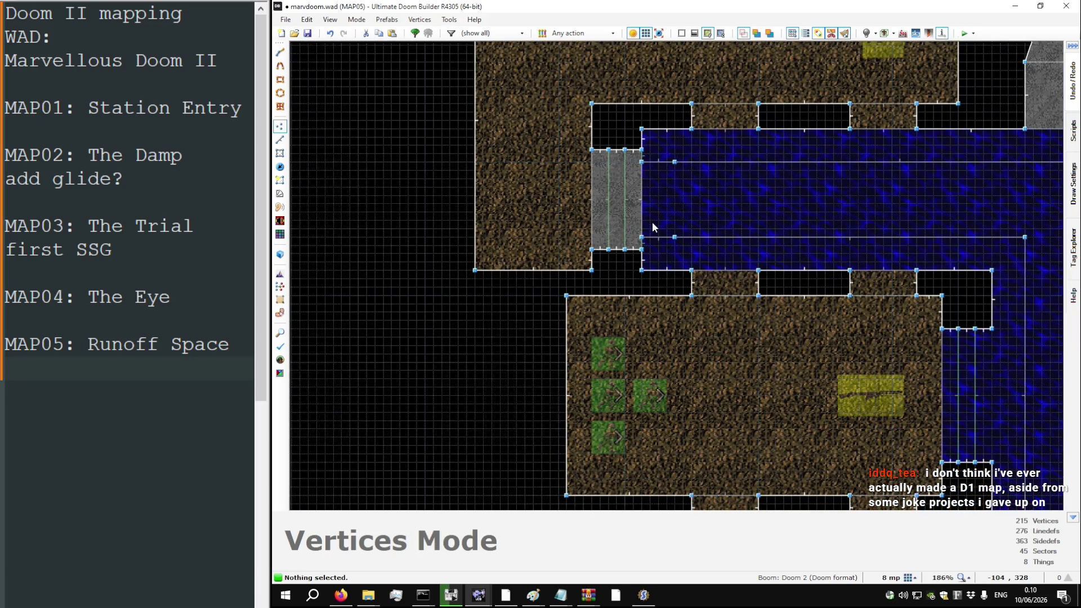
Step: Preview the doorway in 3D, then lower the four channel floors to -8
{"action": "key", "text": "q"}
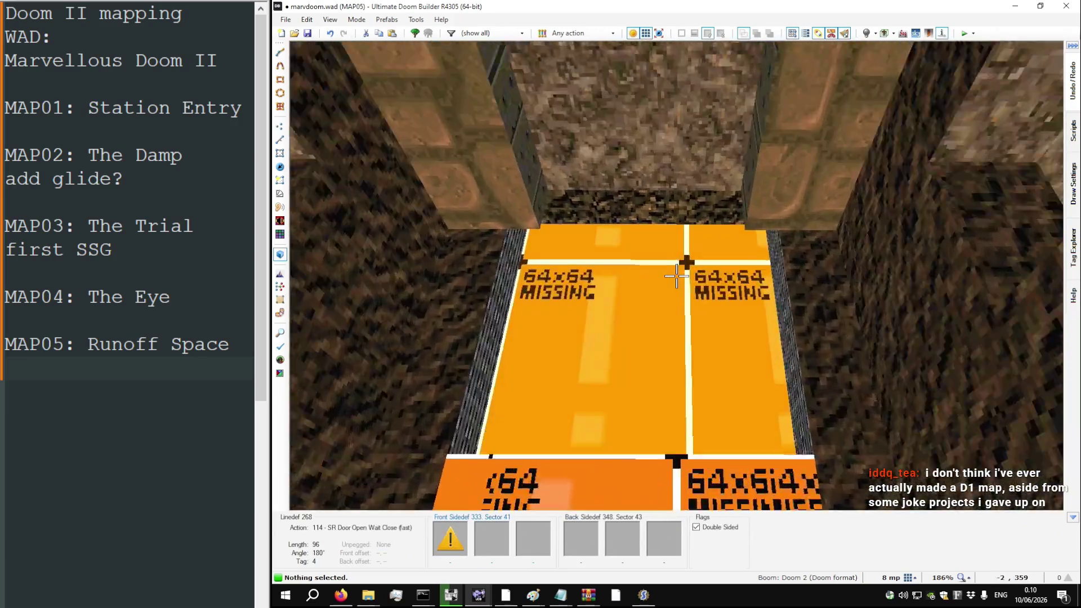
{"action": "key", "text": "q"}
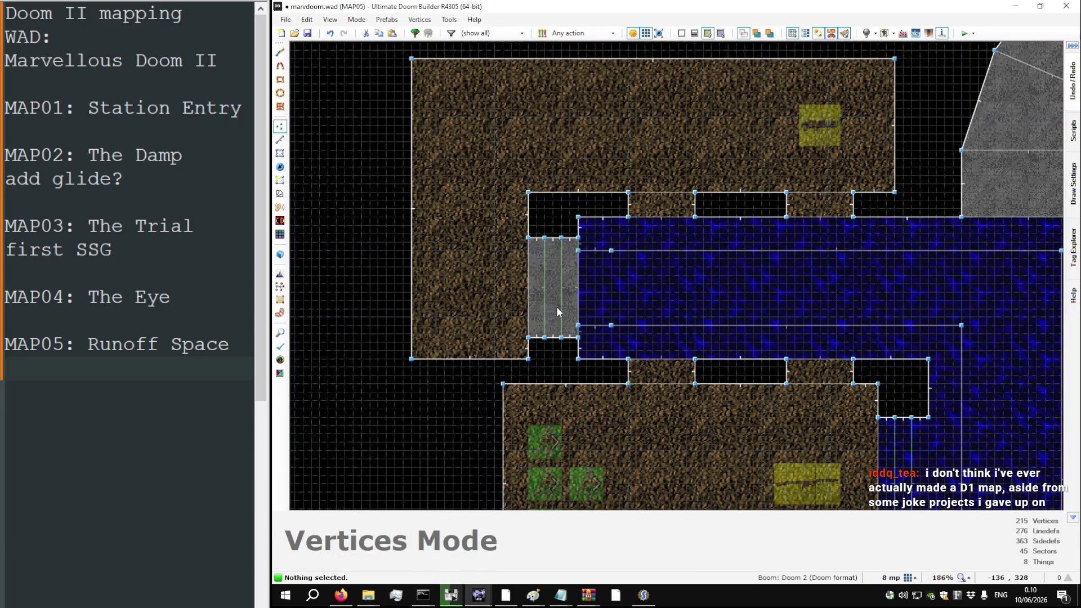
{"action": "key", "text": "q"}
{"action": "key", "text": "q"}
{"action": "key", "text": "q"}
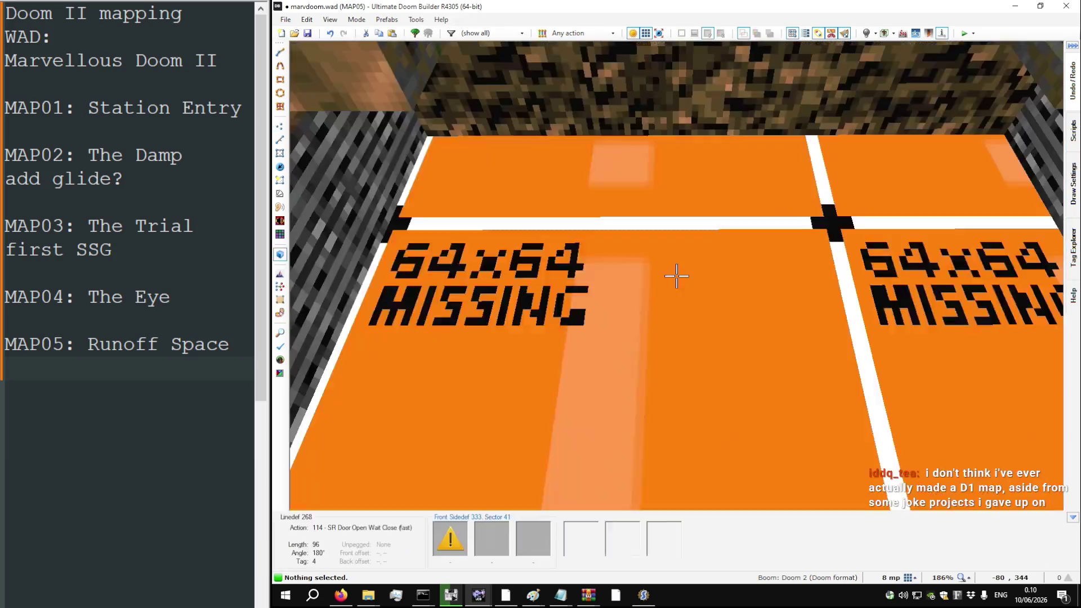
{"action": "key", "text": "ctrl+c"}
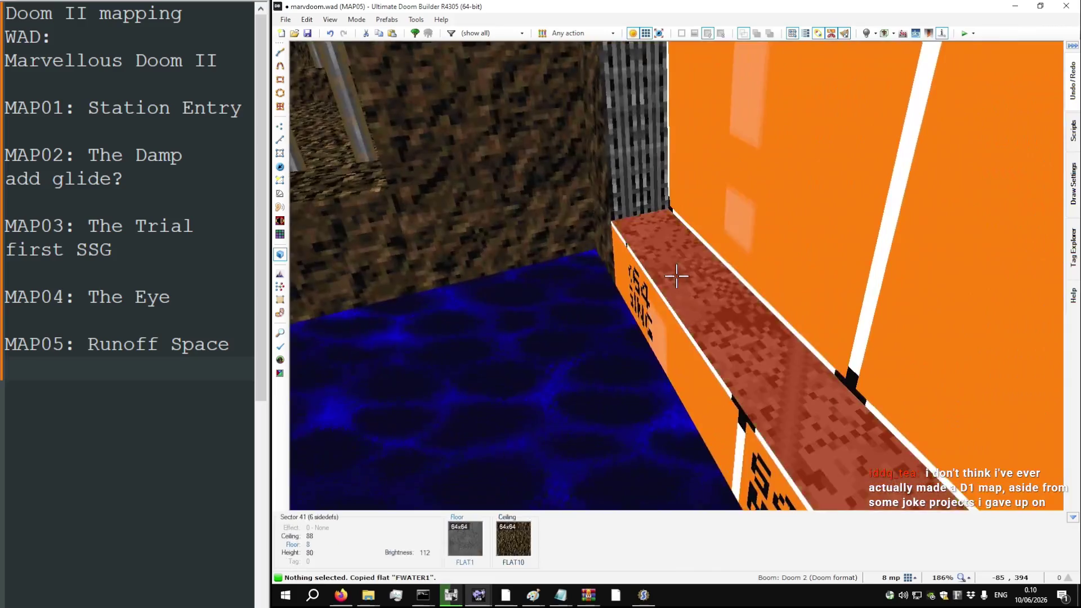
{"action": "left_click", "coordinate": [676, 275]}
{"action": "left_click", "coordinate": [676, 276]}
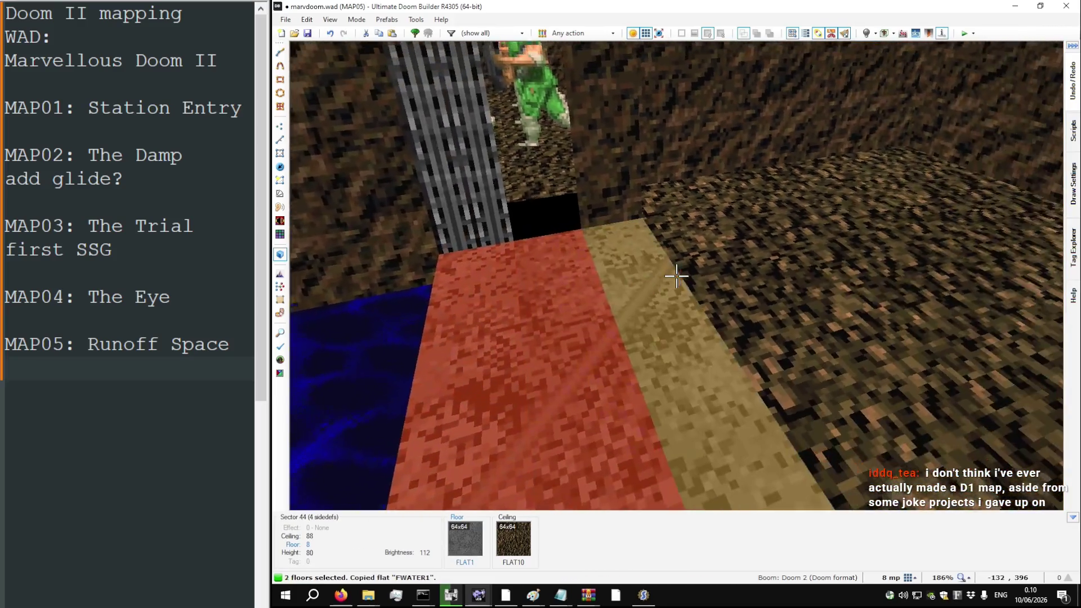
{"action": "left_click", "coordinate": [676, 276]}
{"action": "left_click", "coordinate": [676, 276]}
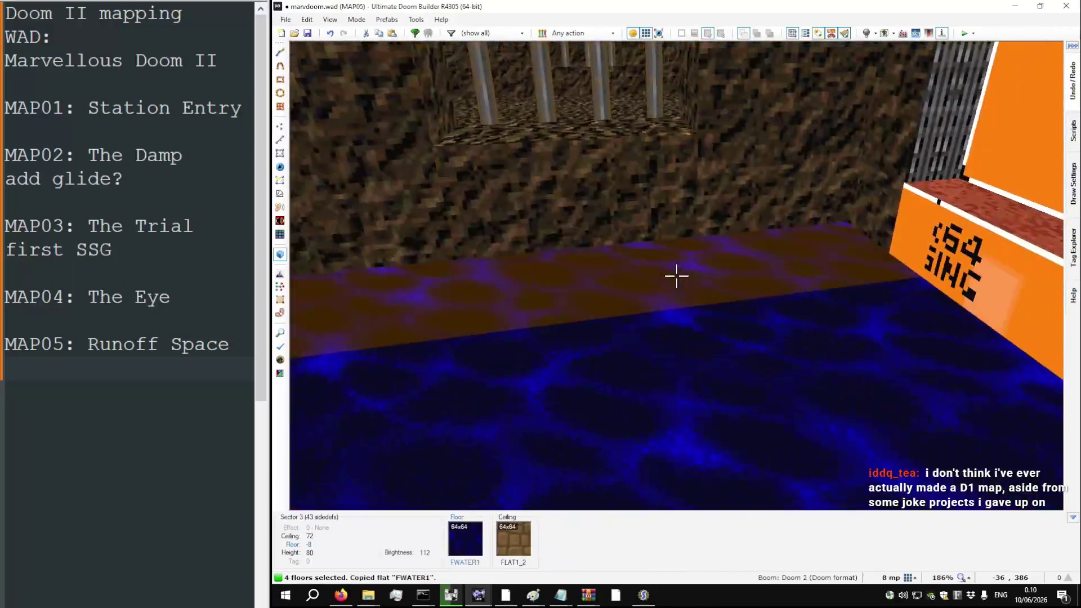
{"action": "scroll", "coordinate": [676, 276], "scroll_direction": "down", "scroll_amount": 1}
Step: Paste FWATER1 onto the lowered floors and ASHWALL3 onto the channel walls
{"action": "key", "text": "ctrl+v"}
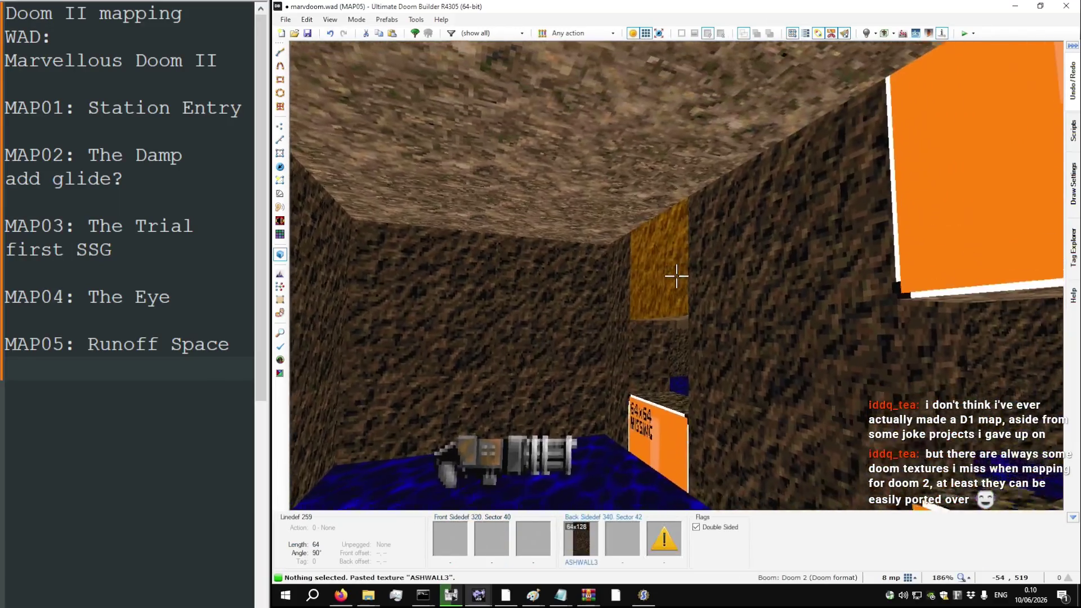
{"action": "key", "text": "ctrl+v"}
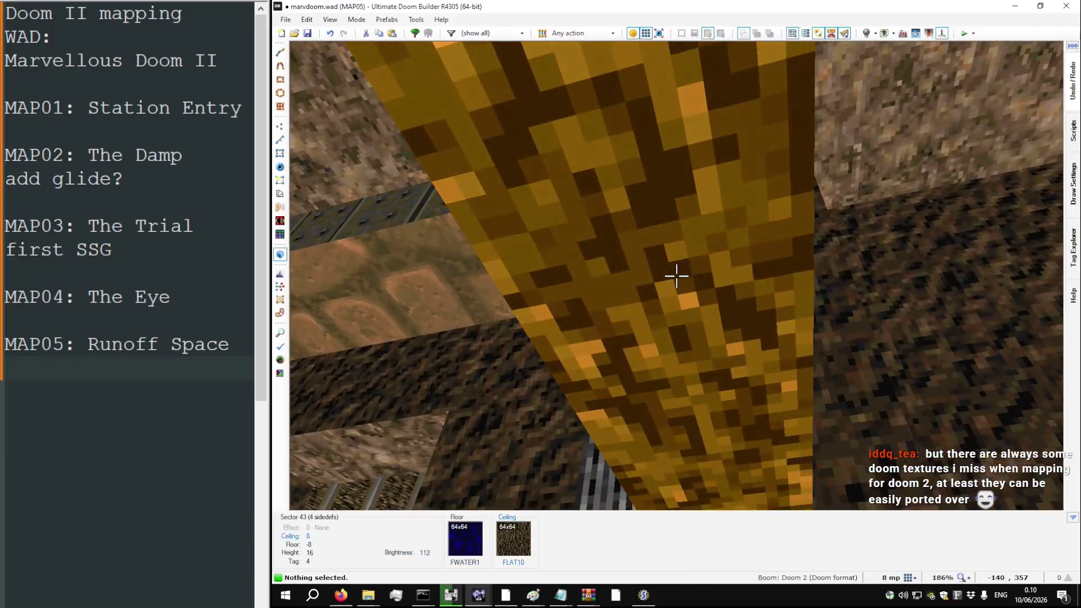
{"action": "right_click", "coordinate": [676, 275]}
{"action": "type", "text": "CRATOP2"}
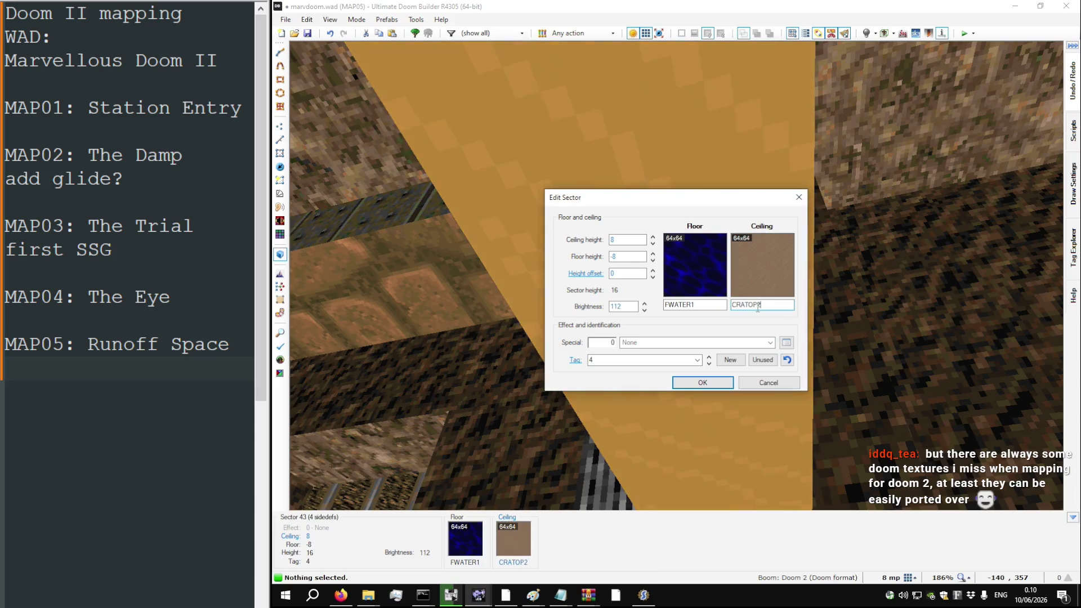
Step: Confirm the water sectors' and the door line's properties dialogs
{"action": "key", "text": "Return"}
{"action": "right_click", "coordinate": [676, 275]}
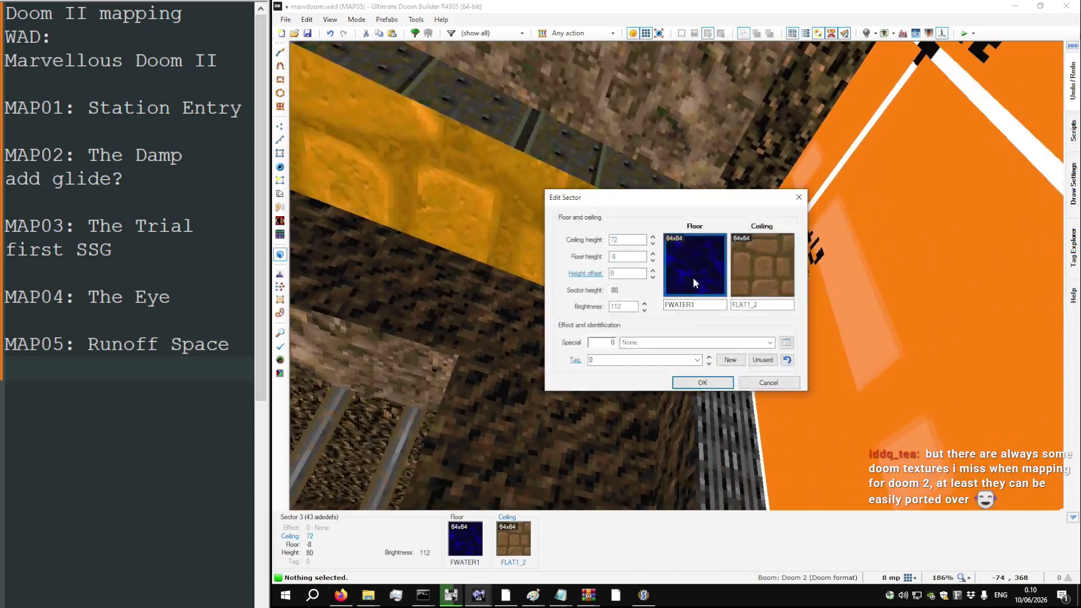
{"action": "key", "text": "Return"}
{"action": "right_click", "coordinate": [678, 273]}
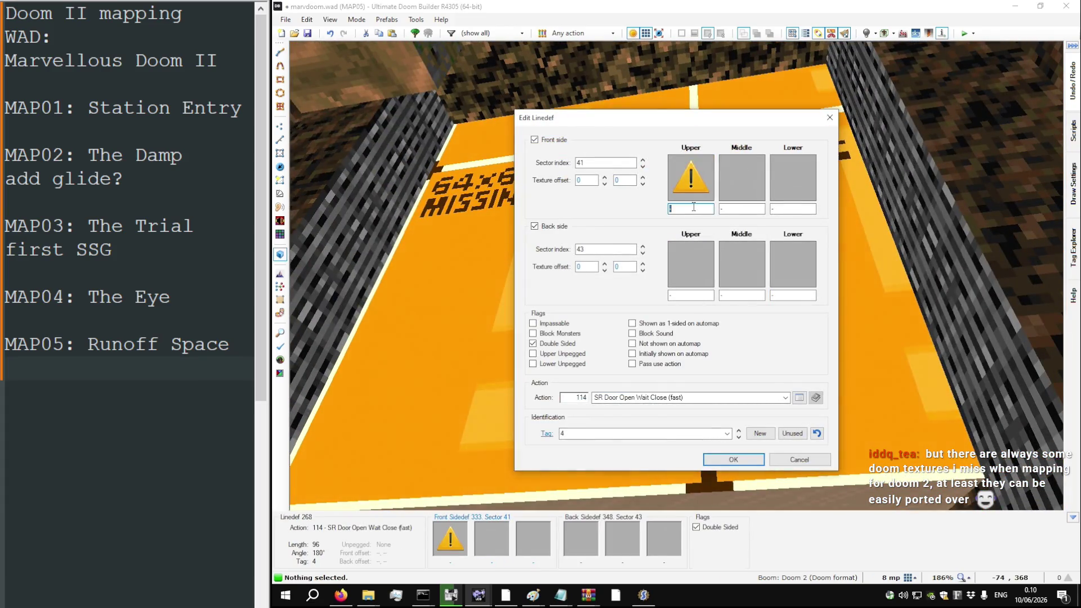
{"action": "key", "text": "Return"}
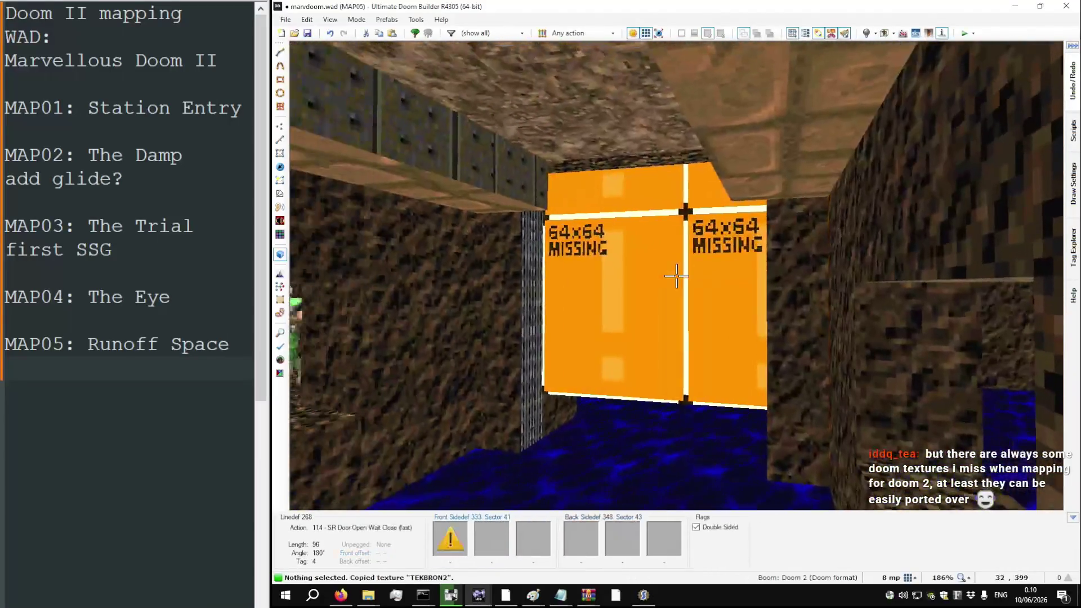
Step: Put TEKBRON2 on the door and SUPPORT3 with lower unpegged on the adjacent wall
{"action": "key", "text": "ctrl+v"}
{"action": "key", "text": "w"}
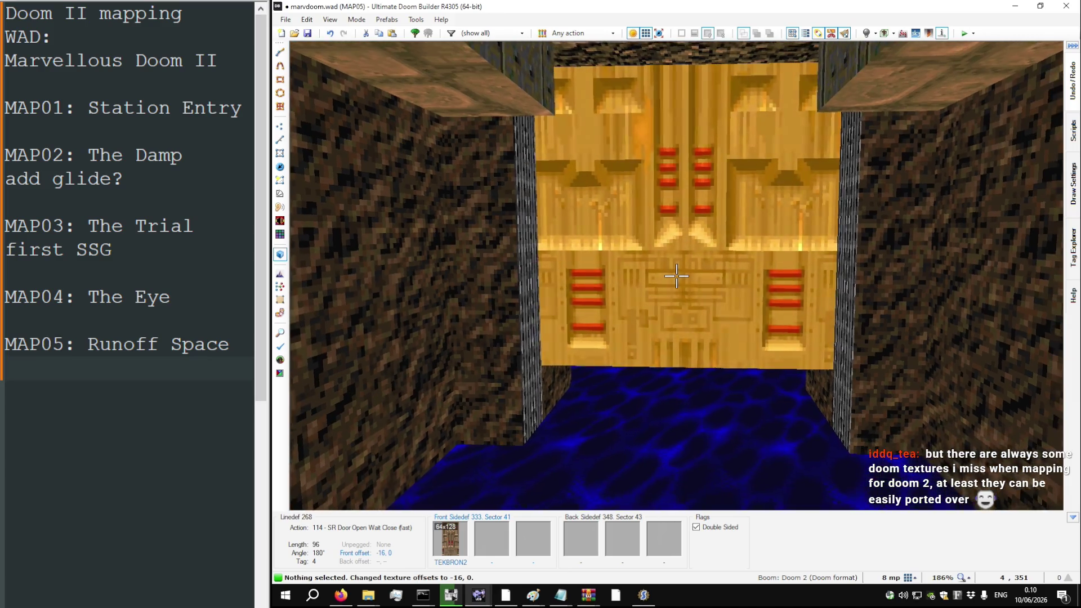
{"action": "mouse_move", "coordinate": [676, 275]}
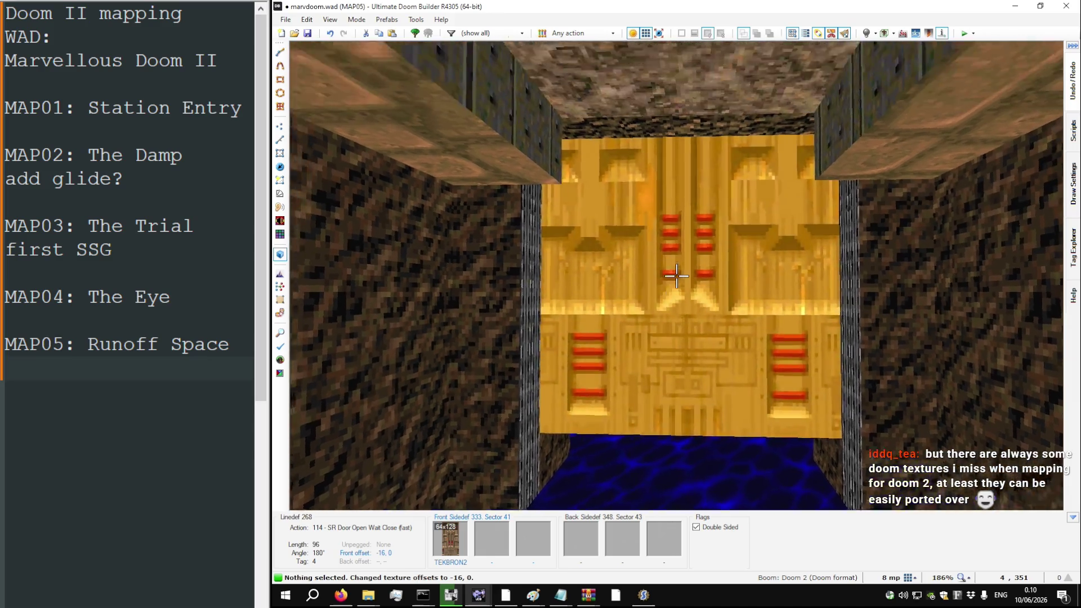
{"action": "scroll", "coordinate": [676, 276], "scroll_direction": "down", "scroll_amount": 5}
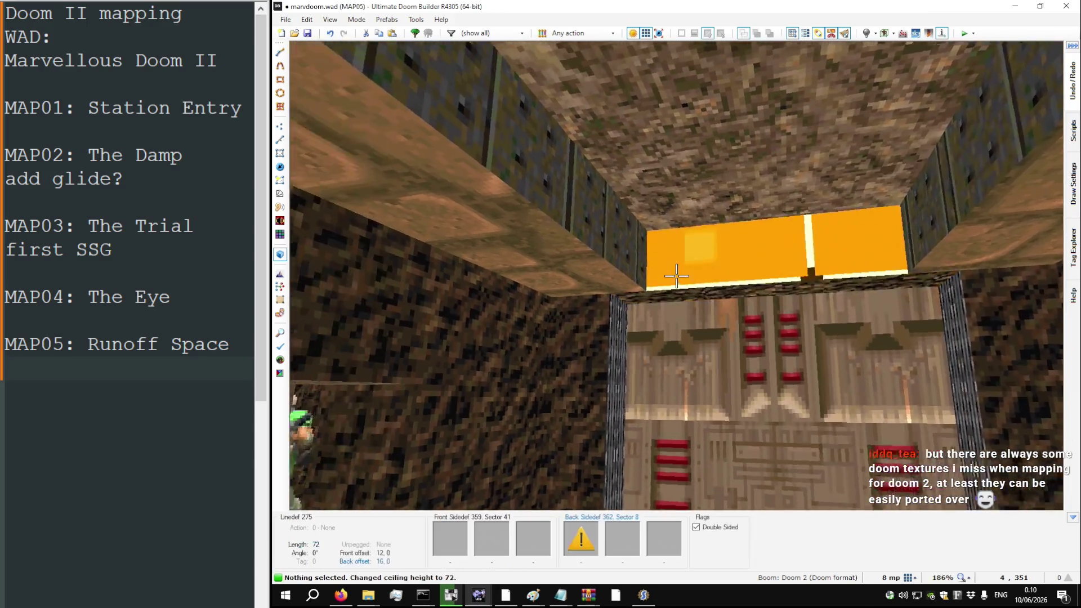
{"action": "key", "text": "ctrl+c"}
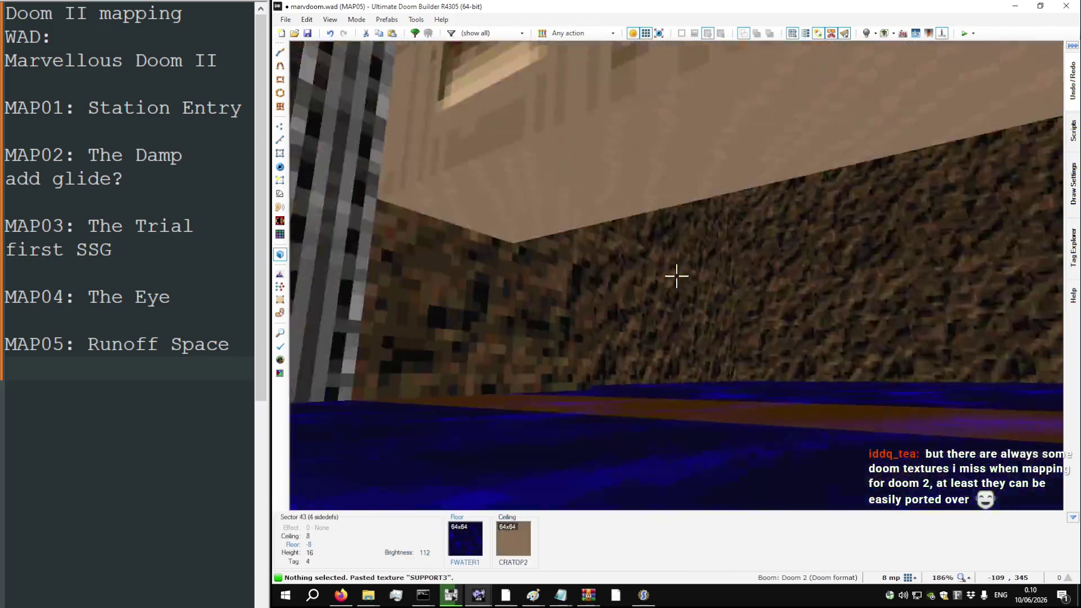
{"action": "key", "text": "ctrl+v"}
{"action": "key", "text": "l"}
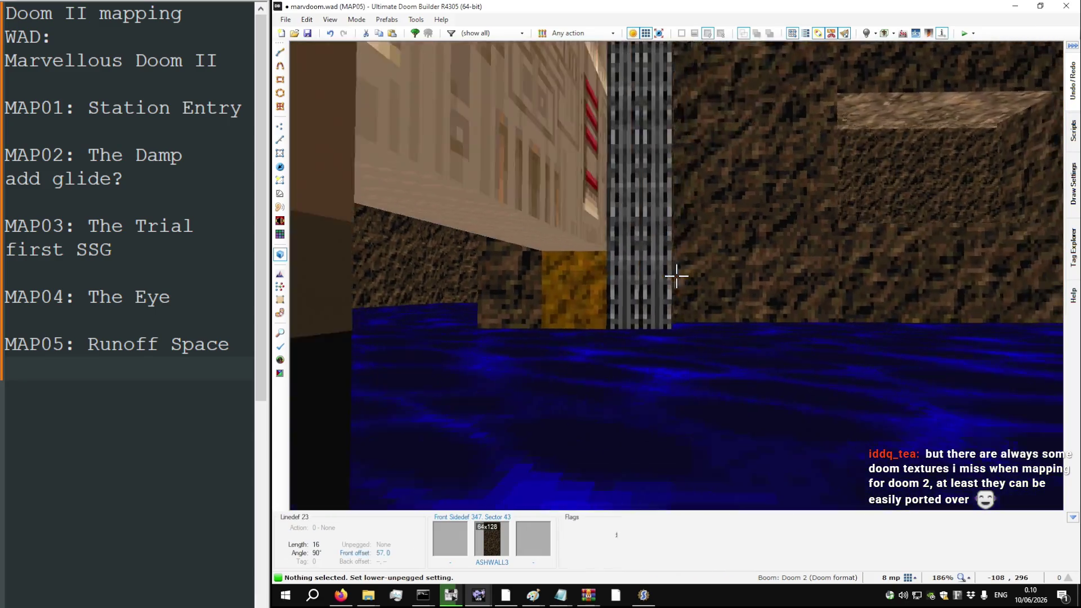
Step: Cover the missing-texture surfaces beside the door with ASHWALL3
{"action": "key", "text": "ctrl+c"}
{"action": "key", "text": "ctrl+c"}
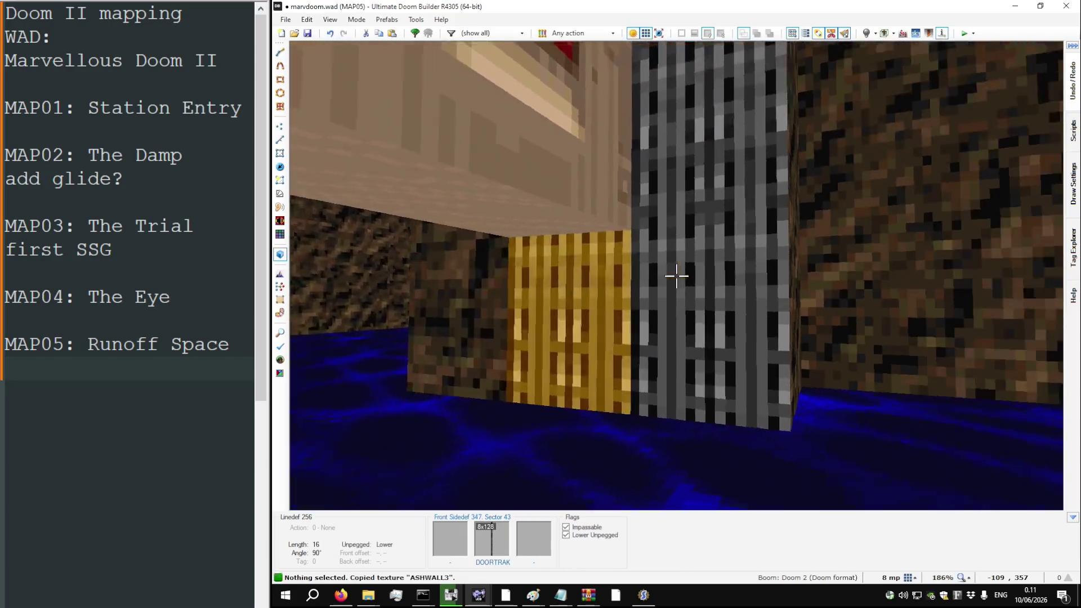
{"action": "key", "text": "ctrl+v"}
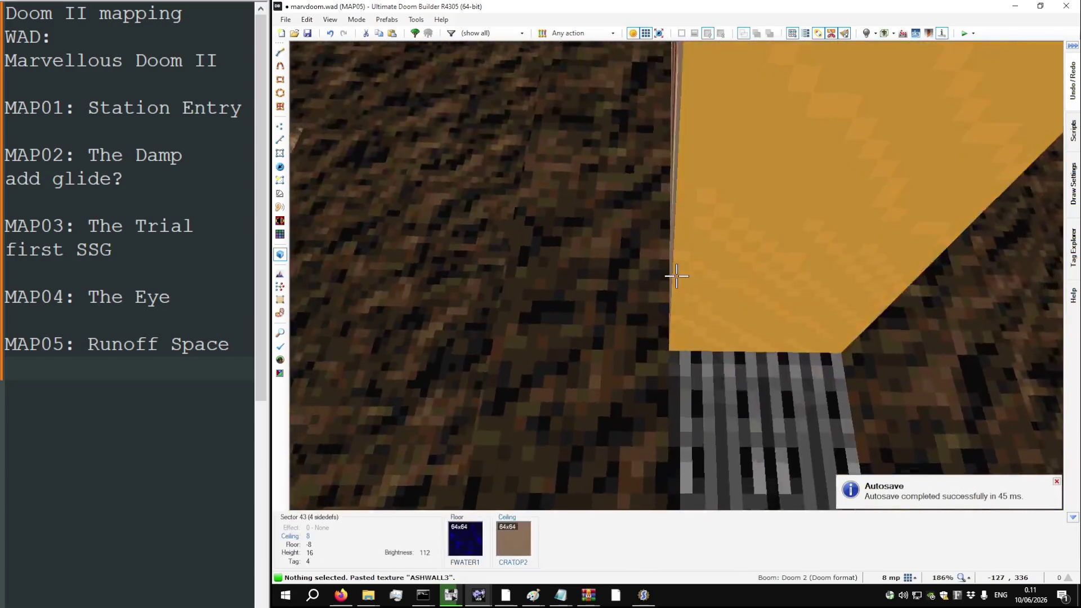
{"action": "scroll", "coordinate": [676, 275], "scroll_direction": "down", "scroll_amount": 2}
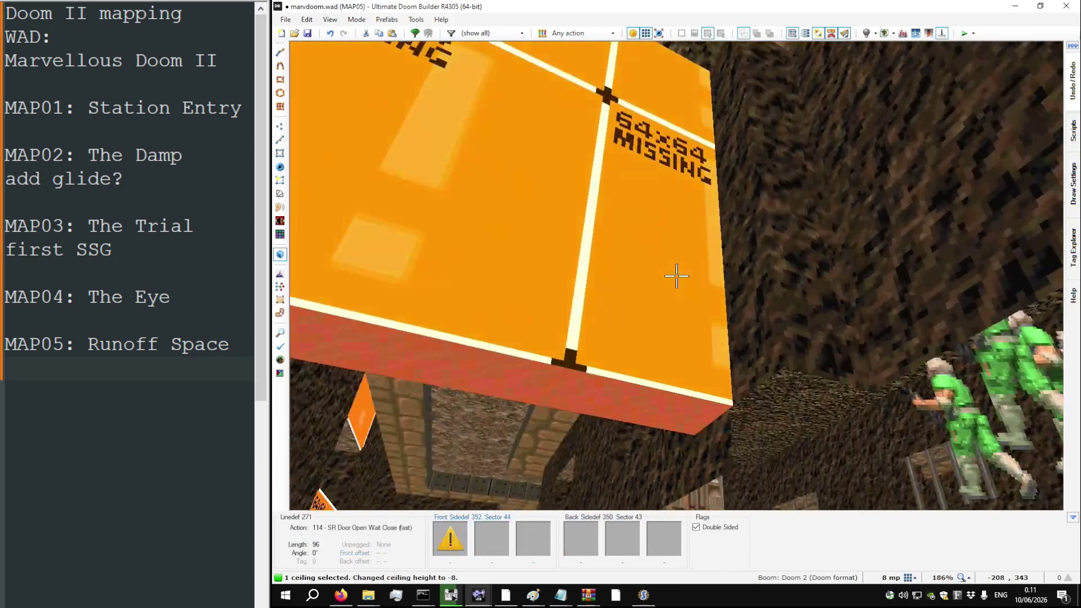
{"action": "key", "text": "ctrl+v"}
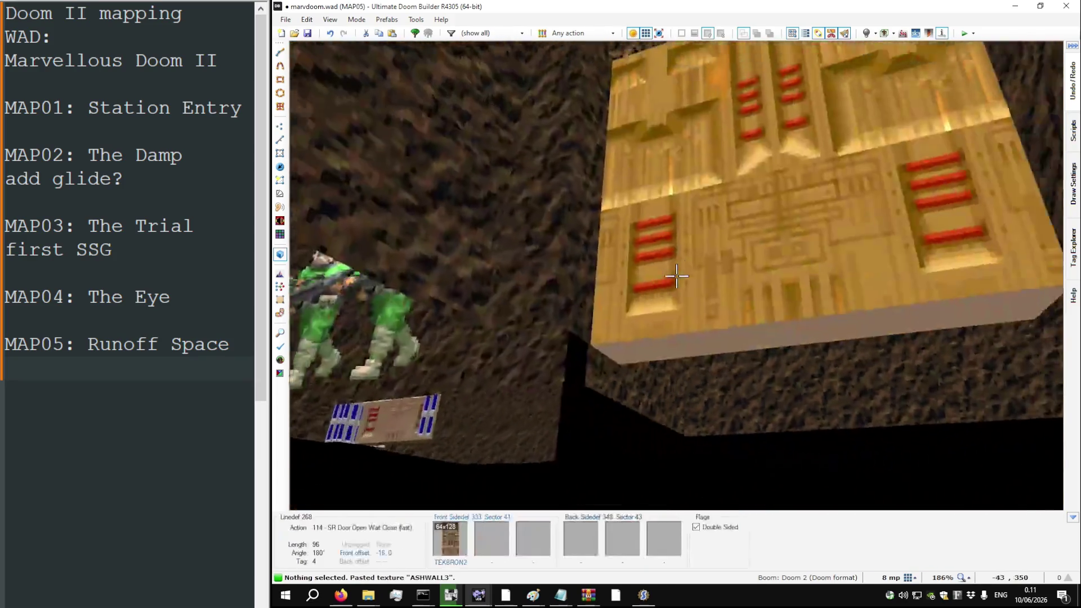
Step: Apply TEKBRON2 to the other door face, then switch to Things mode in 2D
{"action": "key", "text": "ctrl+v"}
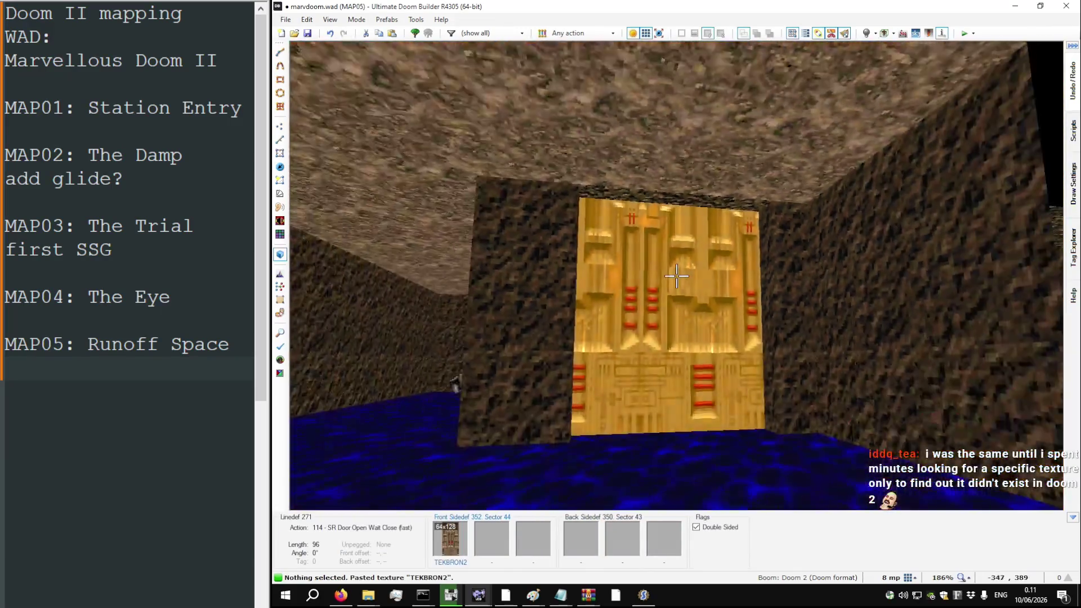
{"action": "key", "text": "w"}
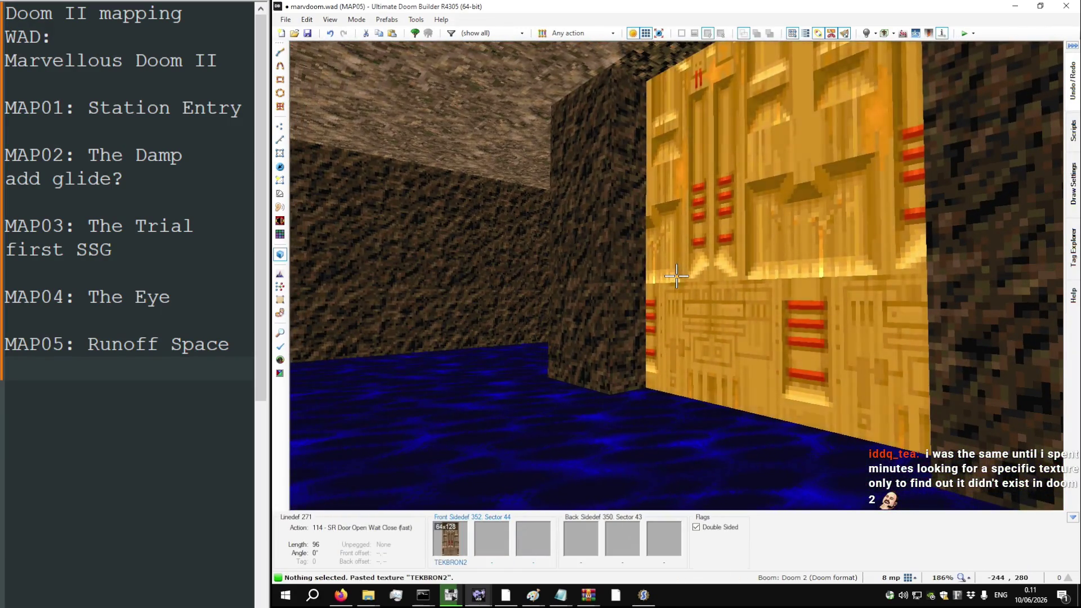
{"action": "key", "text": "q"}
{"action": "key", "text": "t"}
{"action": "scroll", "coordinate": [752, 179], "scroll_direction": "up", "scroll_amount": 6}
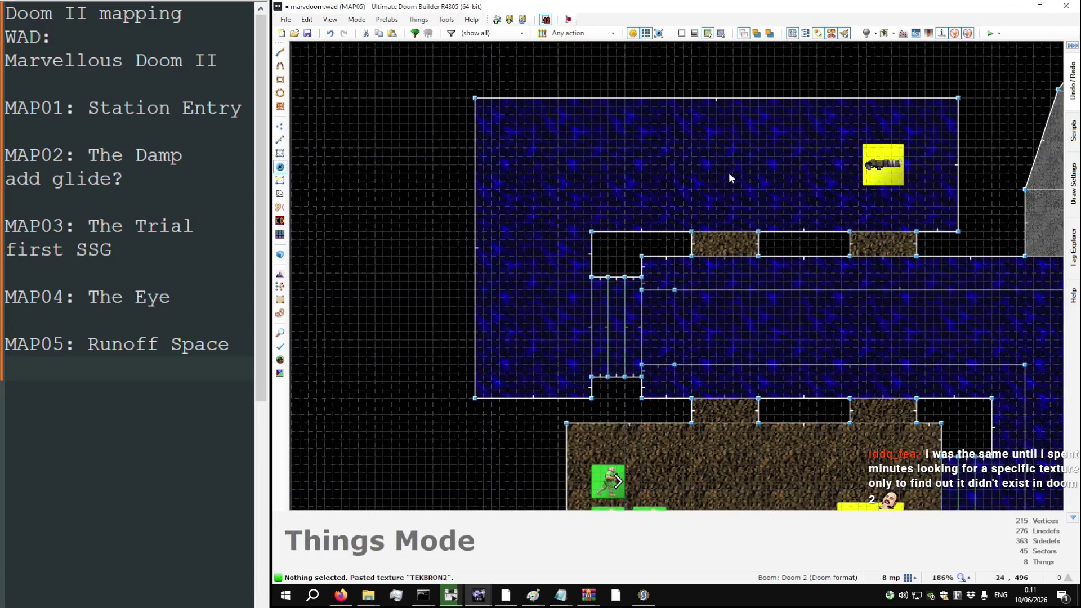
Step: Insert a Box of Ammo thing in the water room beside the chaingun
{"action": "right_click", "coordinate": [725, 178]}
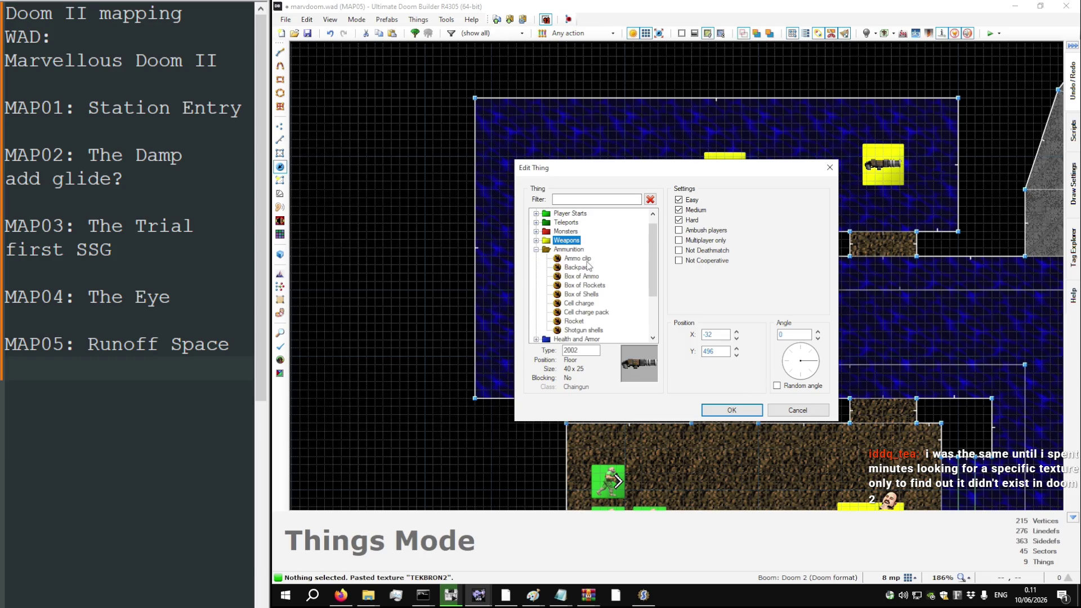
{"action": "double_click", "coordinate": [590, 277]}
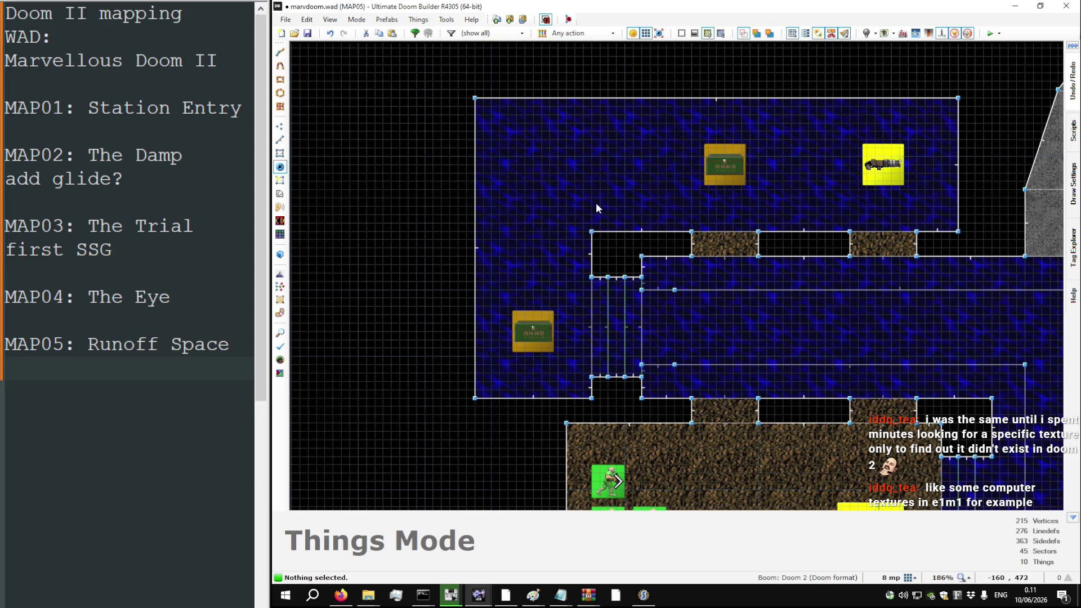
{"action": "key", "text": "w"}
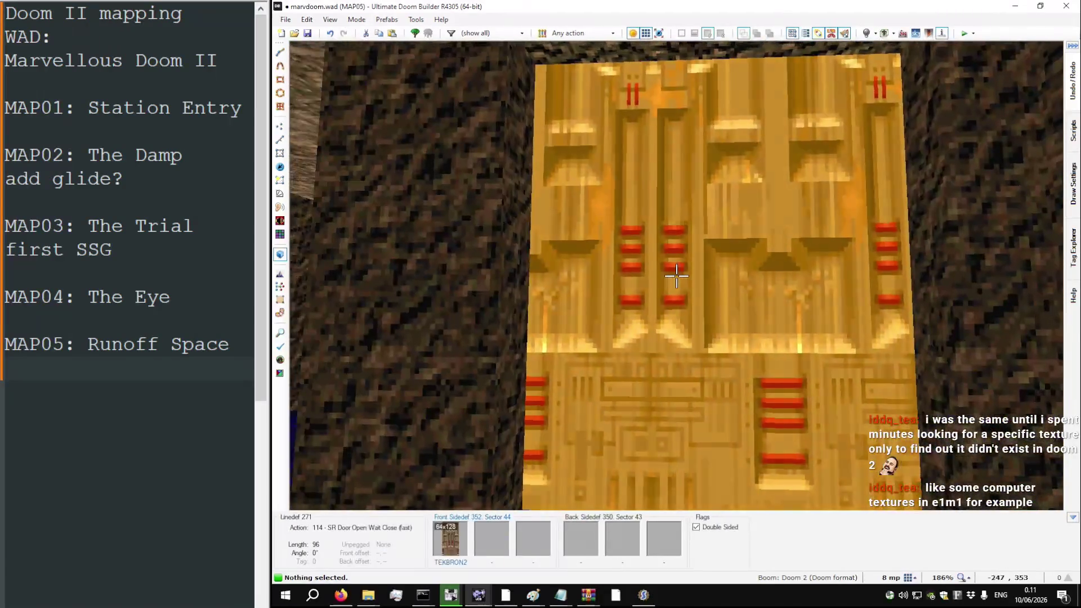
Step: Shift the TEKBRON2 door texture's X offset to 57 and fly through the rooms to check
{"action": "key", "text": "ctrl+Left"}
{"action": "key", "text": "ctrl+Left"}
{"action": "key", "text": "w"}
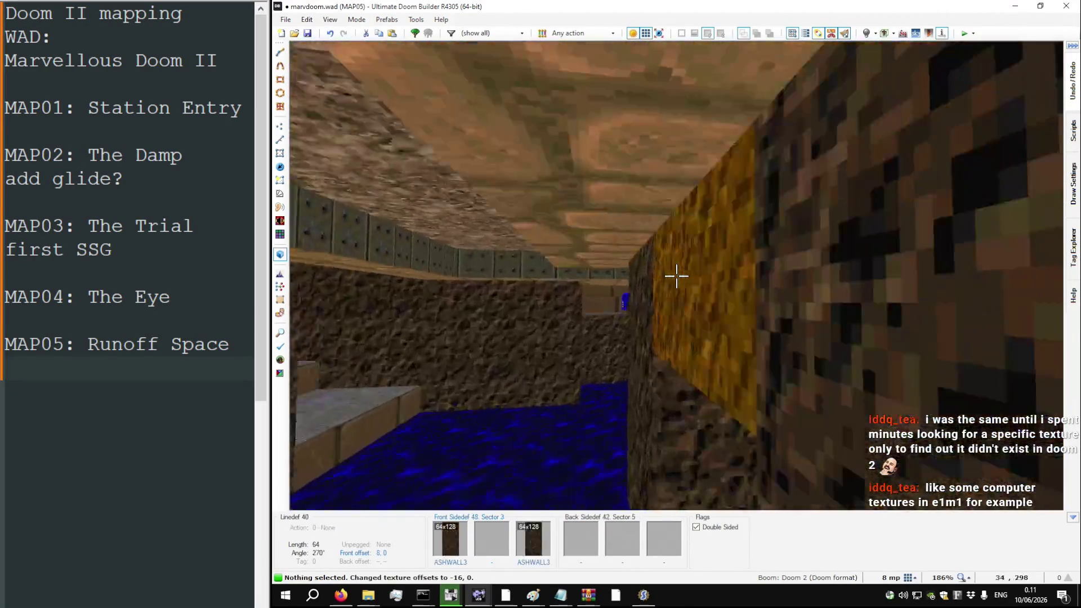
{"action": "key", "text": "w"}
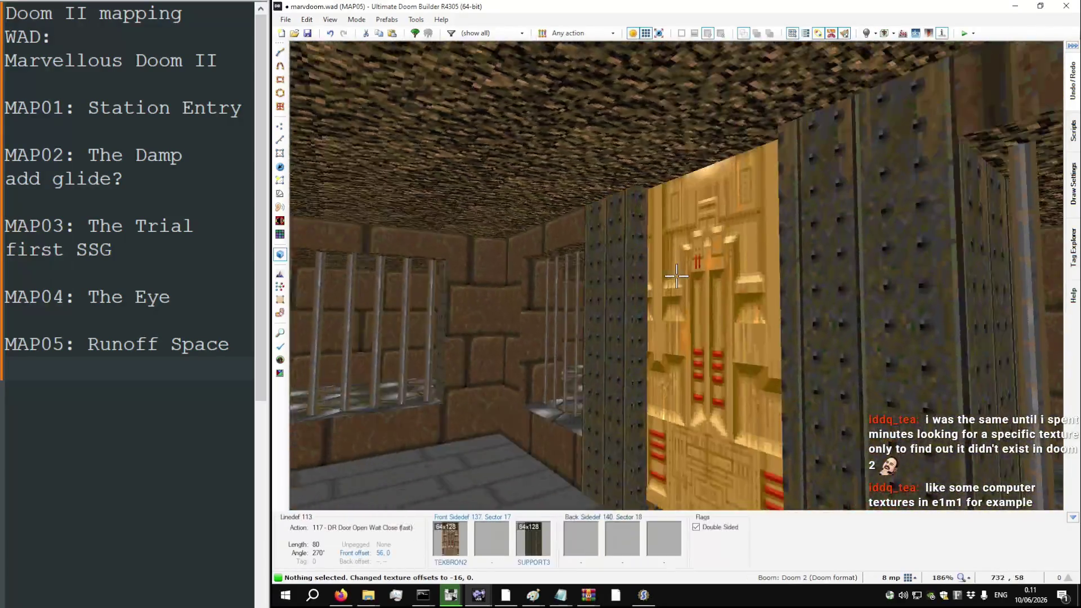
{"action": "key", "text": "s"}
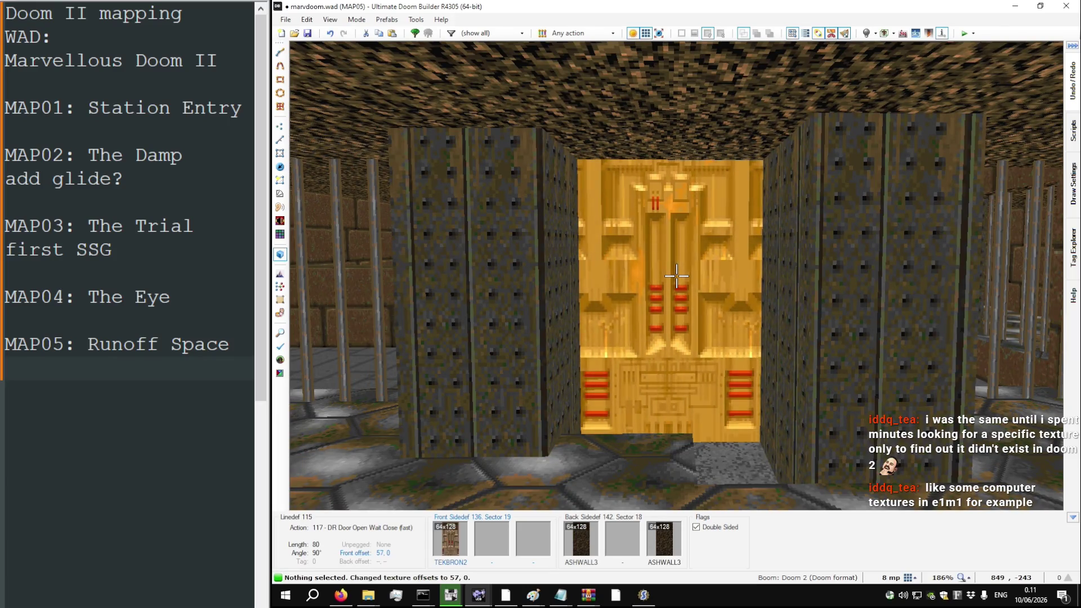
{"action": "key", "text": "w"}
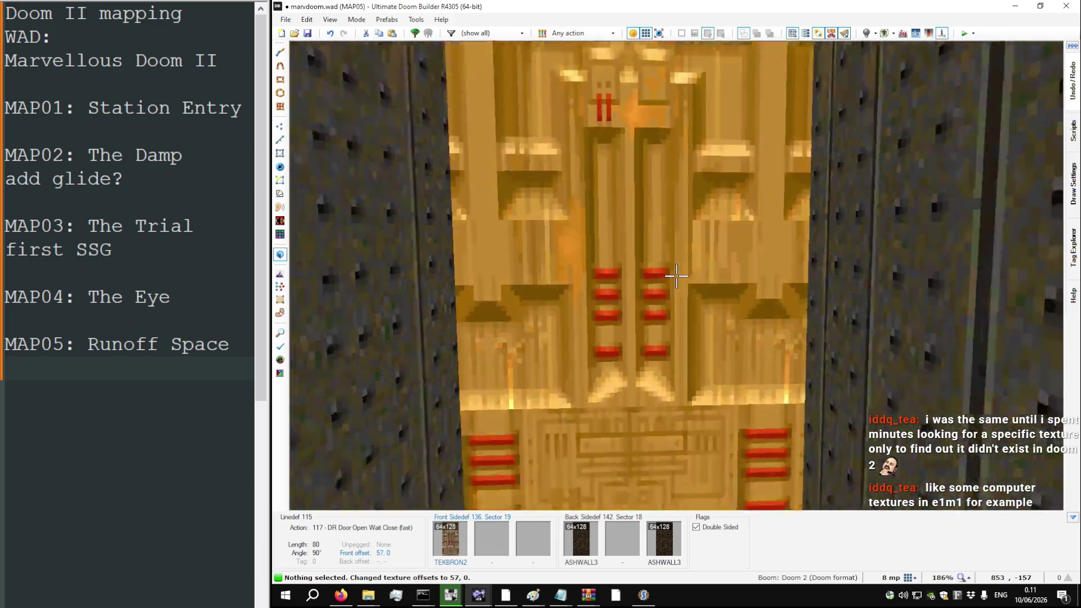
{"action": "key", "text": "w"}
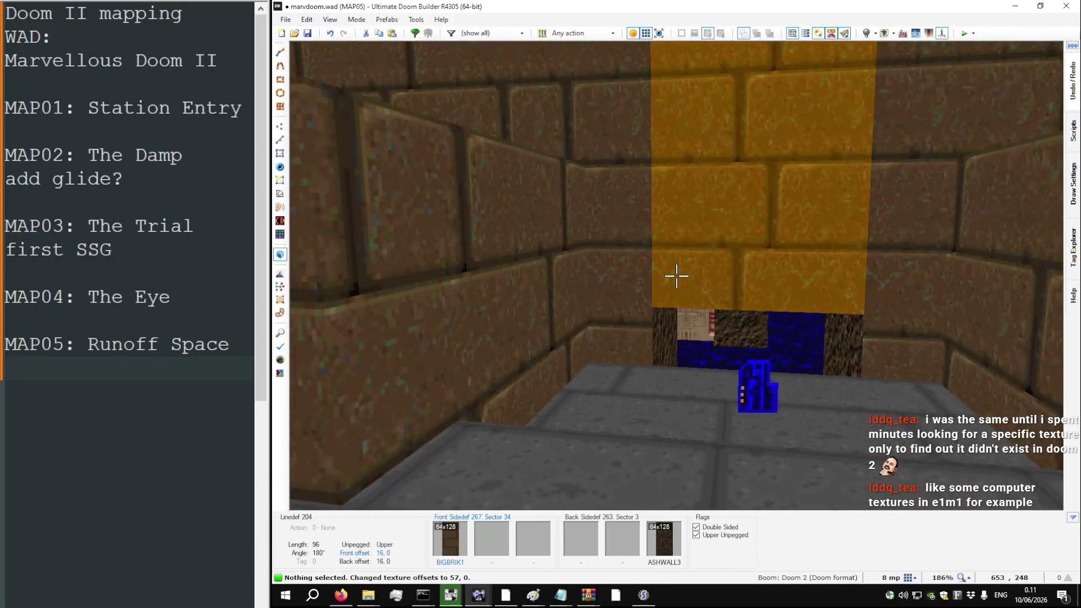
{"action": "key", "text": "w"}
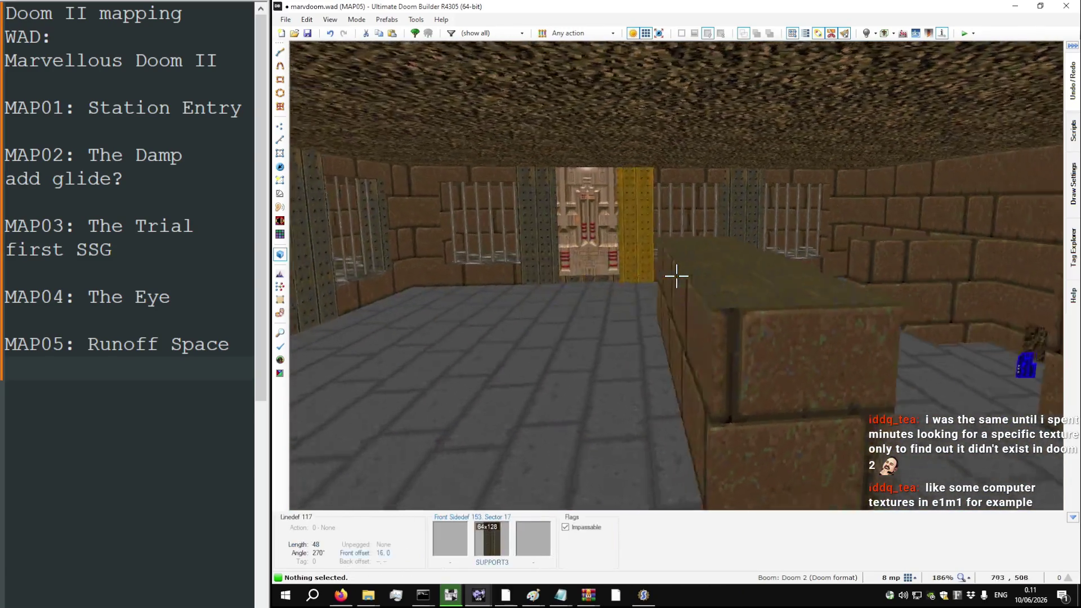
{"action": "key", "text": "w"}
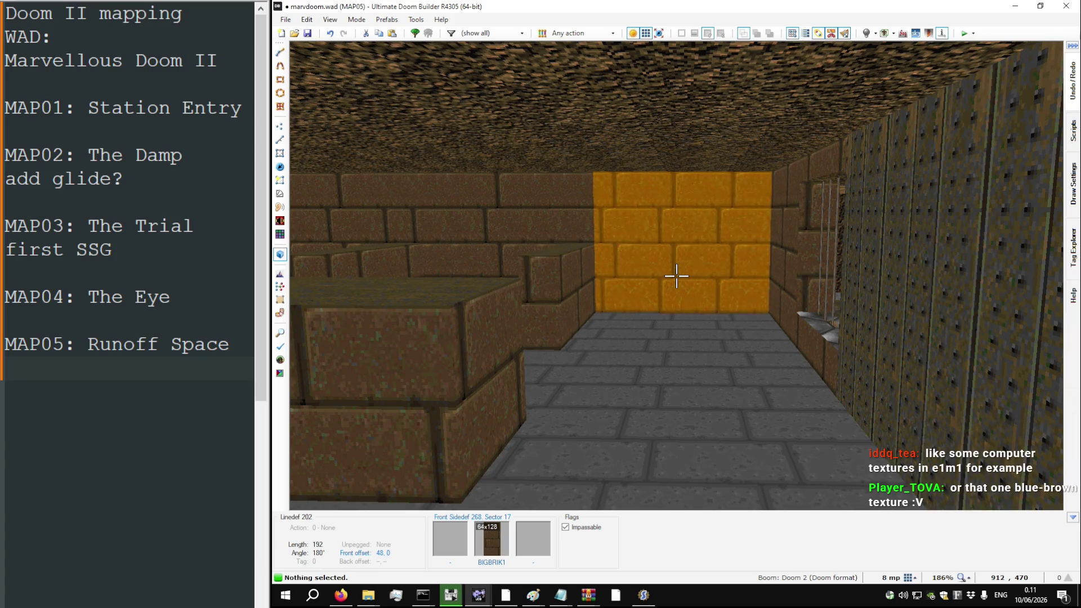
Step: Reshape the grey room's wall recess with vertices in Vertices mode, checking it in 3D
{"action": "key", "text": "w"}
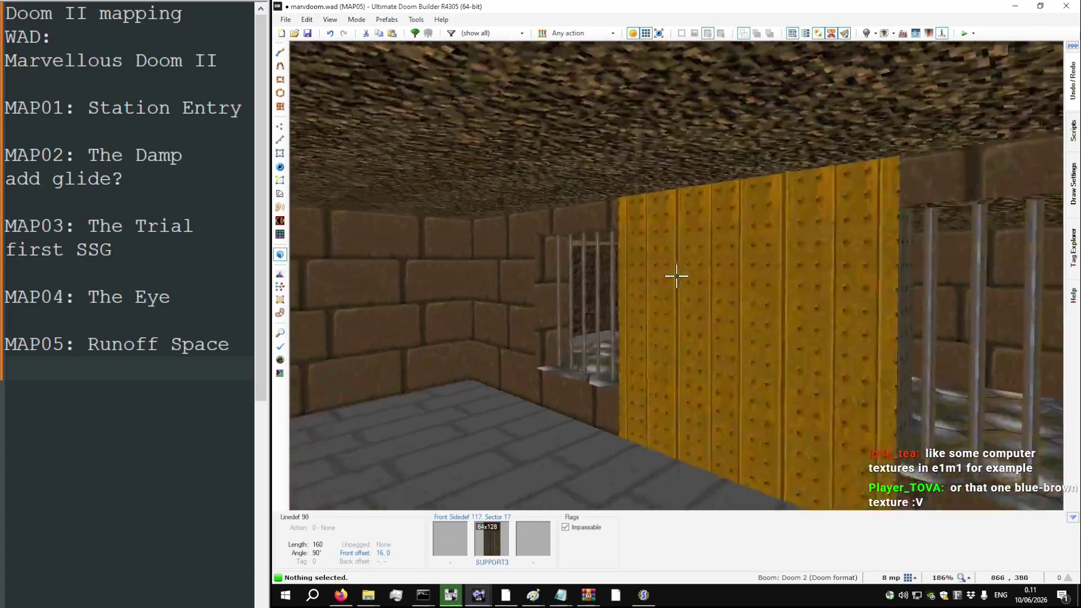
{"action": "key", "text": "q"}
{"action": "key", "text": "v"}
{"action": "scroll", "coordinate": [609, 204], "scroll_direction": "up", "scroll_amount": 5}
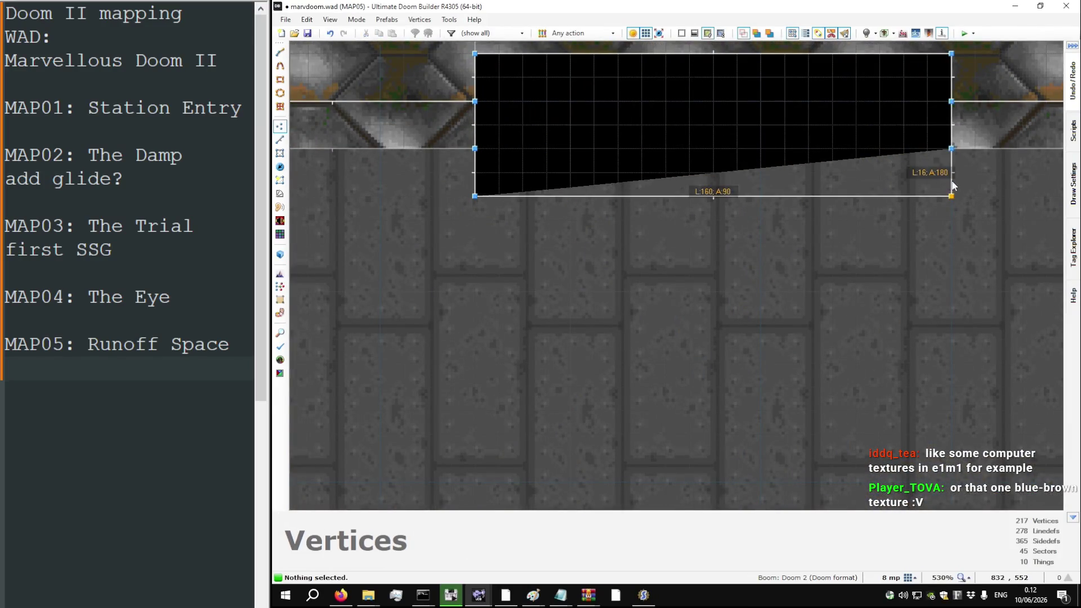
{"action": "key", "text": "q"}
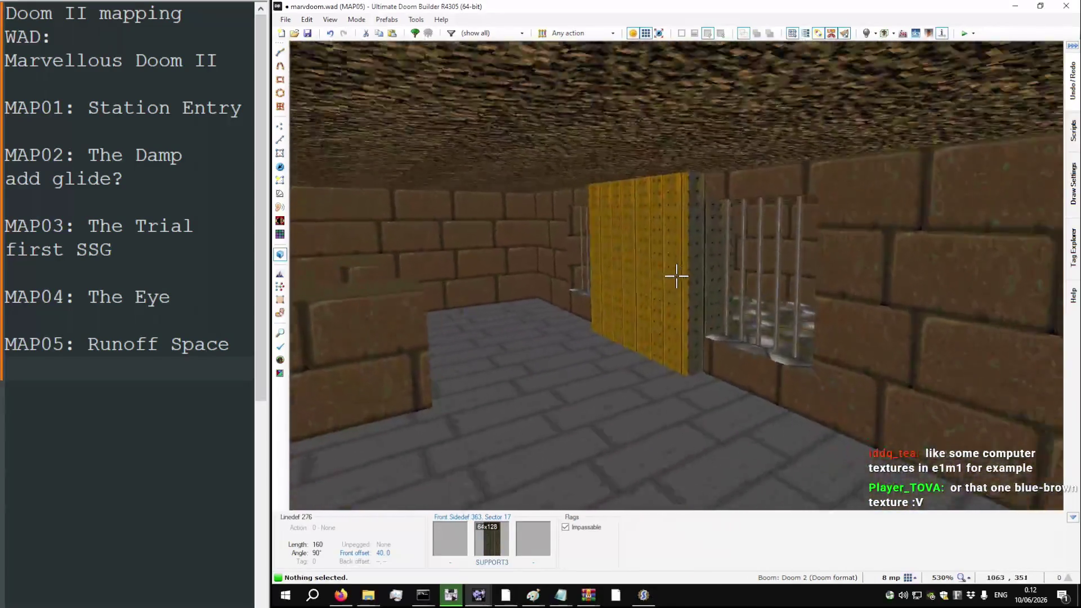
{"action": "key", "text": "q"}
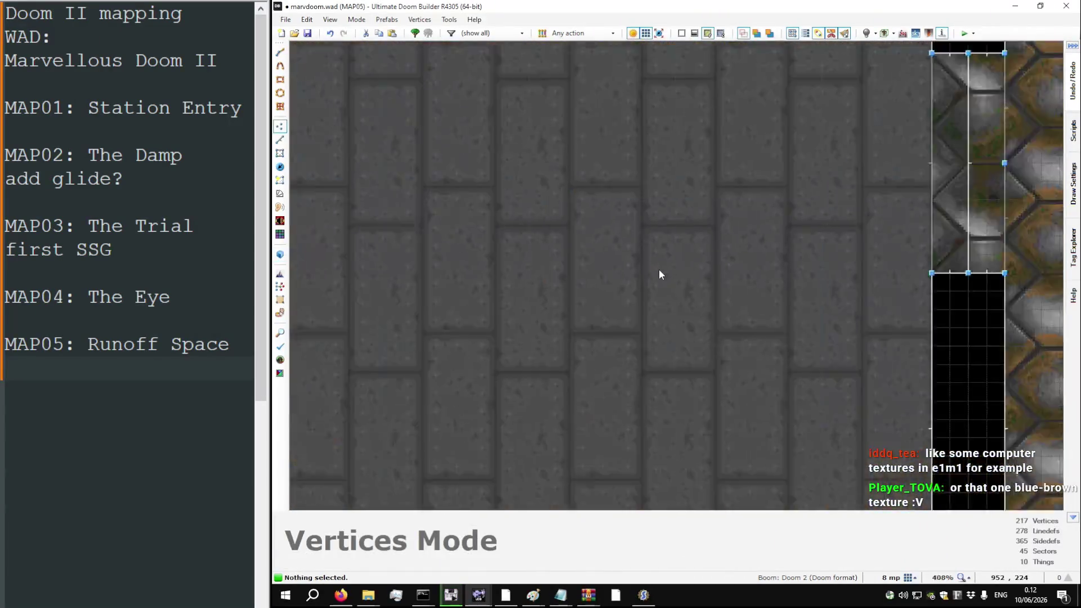
Step: Extend the wall alcove further into the grey-floored room, previewing the result in 3D
{"action": "scroll", "coordinate": [658, 269], "scroll_direction": "down", "scroll_amount": 11}
{"action": "scroll", "coordinate": [664, 269], "scroll_direction": "up", "scroll_amount": 5}
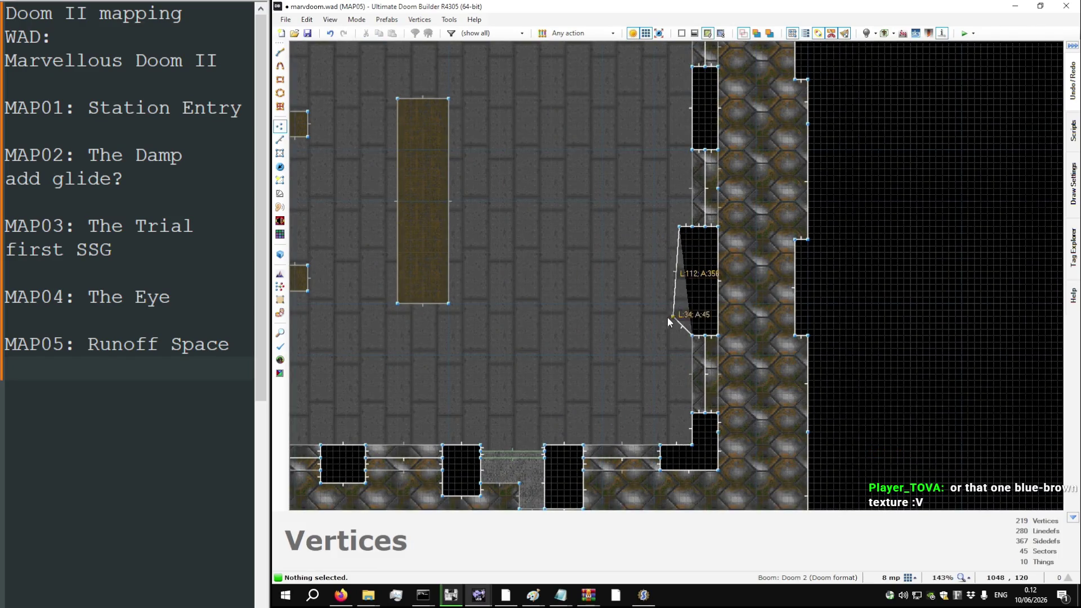
{"action": "key", "text": "q"}
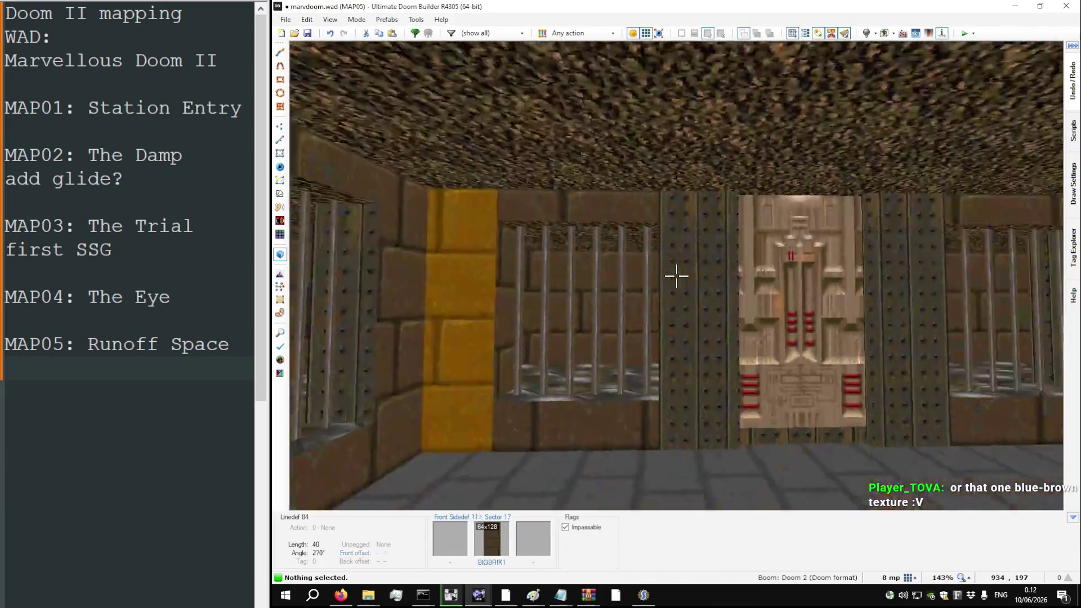
{"action": "key", "text": "q"}
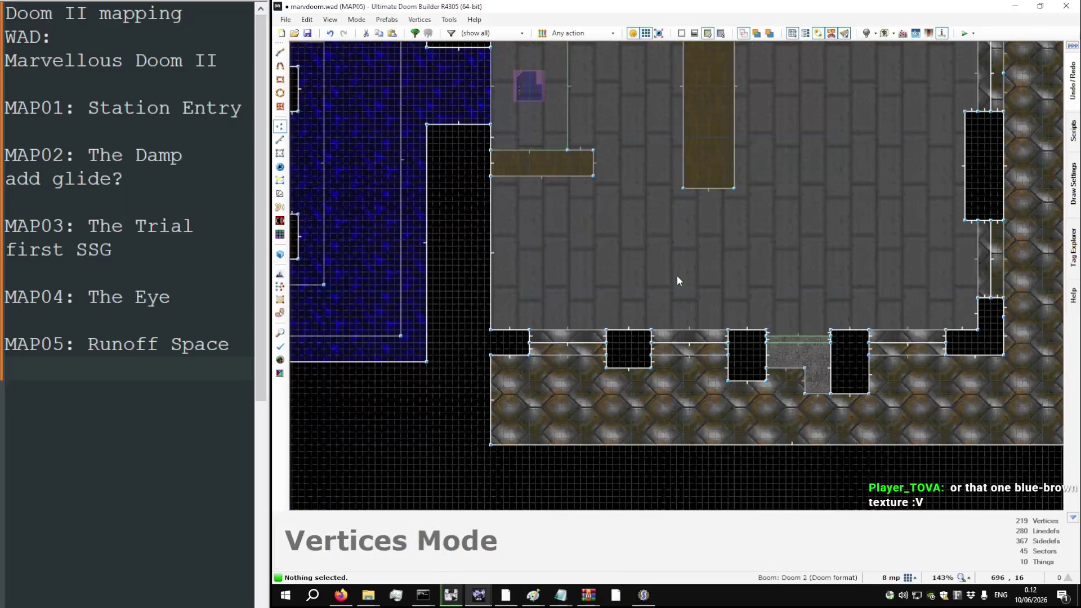
{"action": "scroll", "coordinate": [619, 336], "scroll_direction": "up", "scroll_amount": 4}
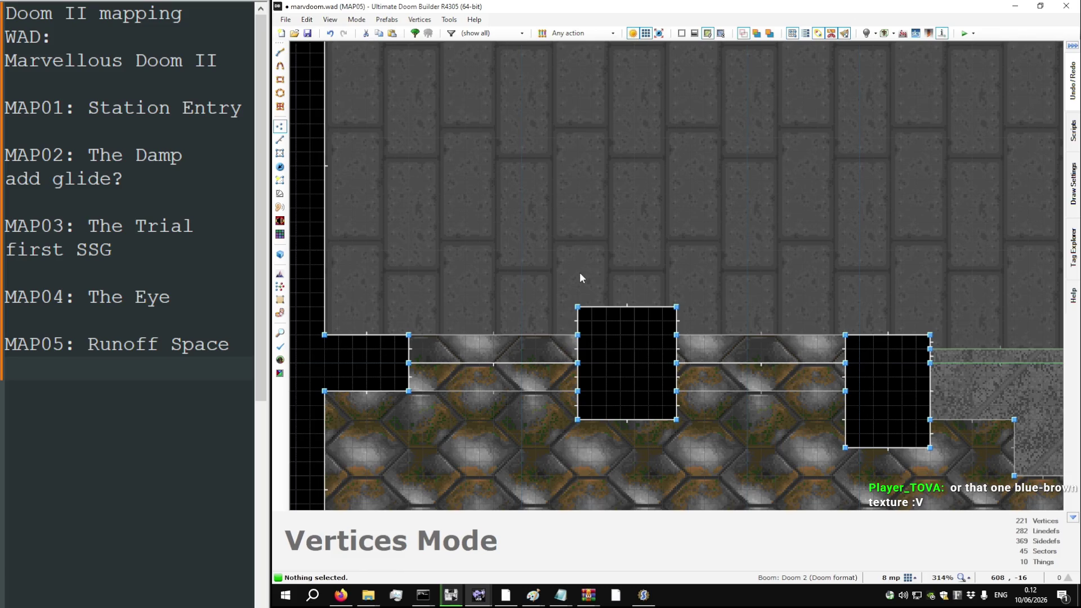
{"action": "scroll", "coordinate": [595, 292], "scroll_direction": "down", "scroll_amount": 8}
{"action": "scroll", "coordinate": [509, 229], "scroll_direction": "up", "scroll_amount": 5}
Step: Save marvdoom.wad, then paste ASHWALL3 onto the missing-texture corridor wall
{"action": "key", "text": "ctrl+s"}
{"action": "key", "text": "q"}
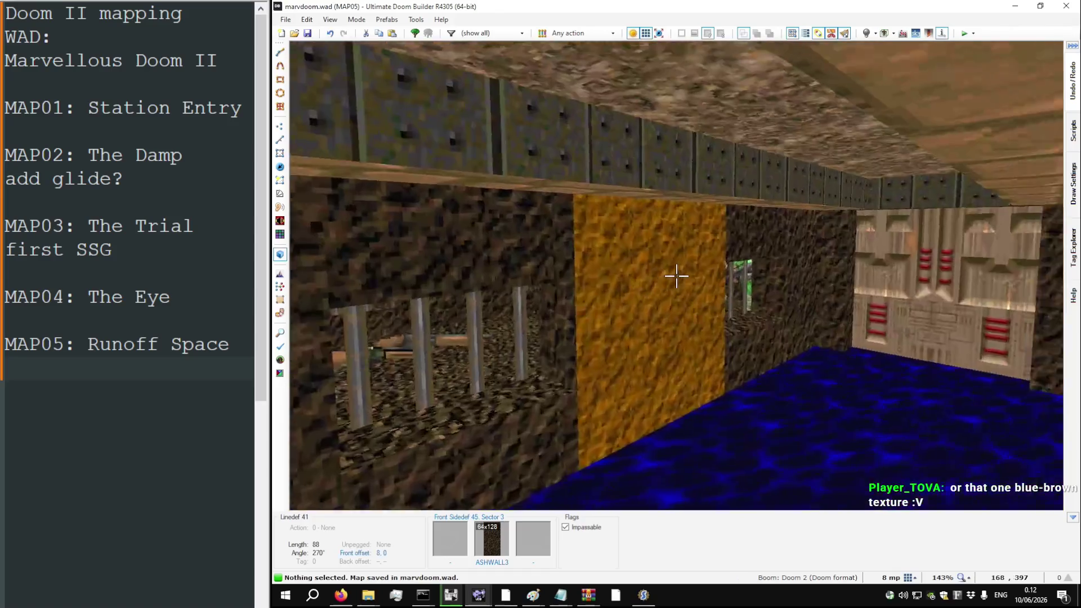
{"action": "key", "text": "w"}
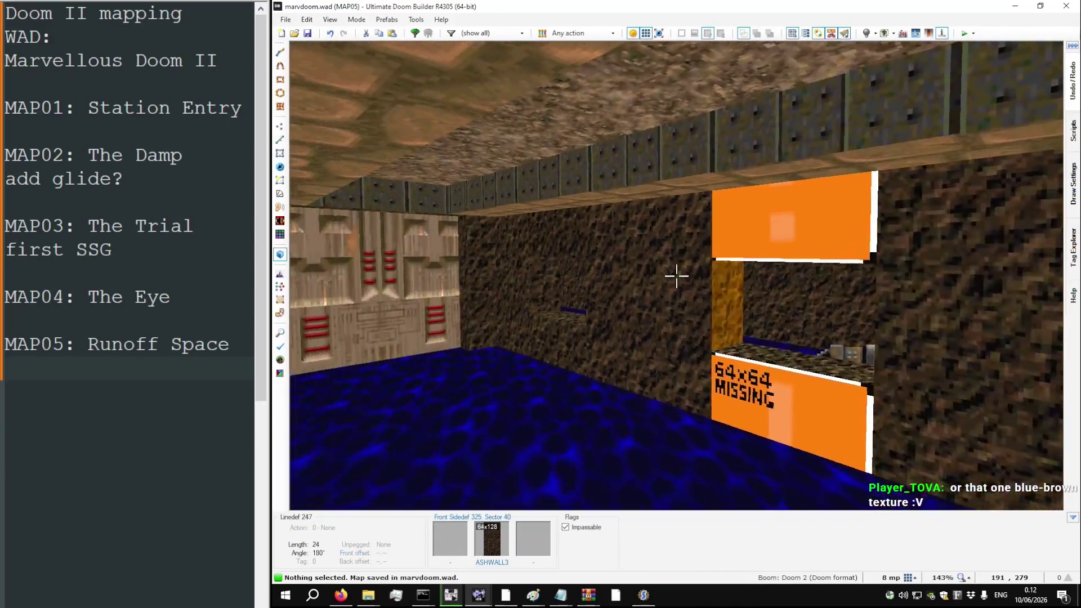
{"action": "key", "text": "ctrl+v"}
Step: Fly through the water room in 3D to inspect the brown wall block
{"action": "key", "text": "w"}
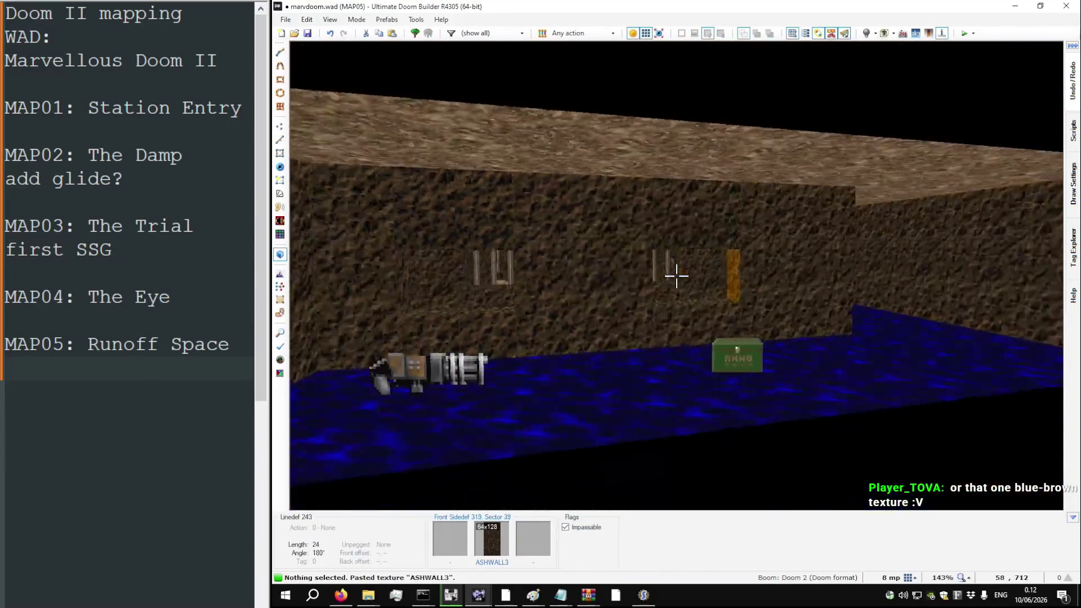
{"action": "key", "text": "w"}
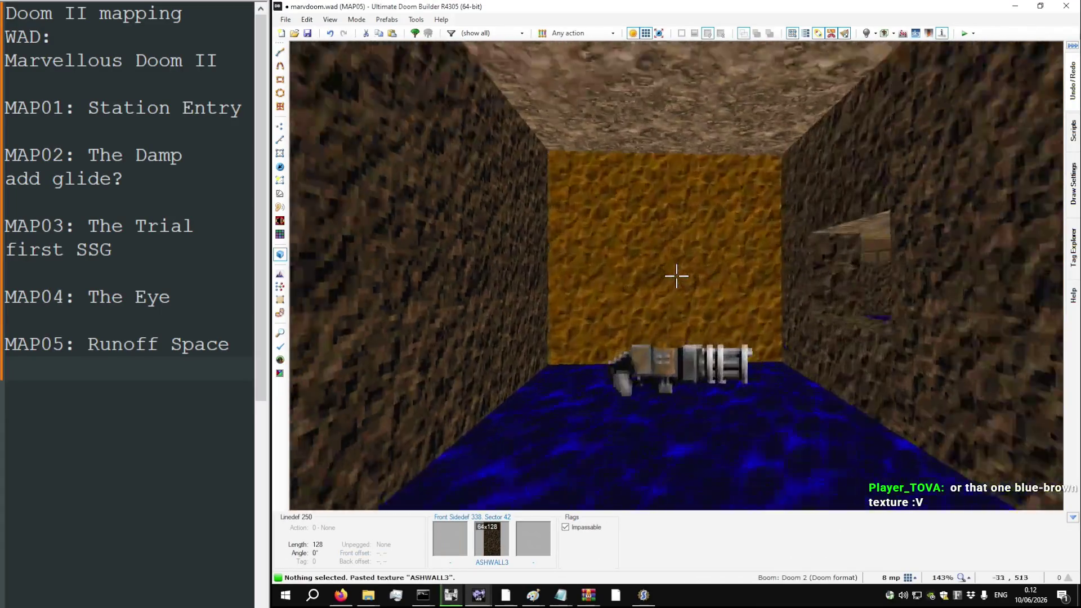
{"action": "key", "text": "w"}
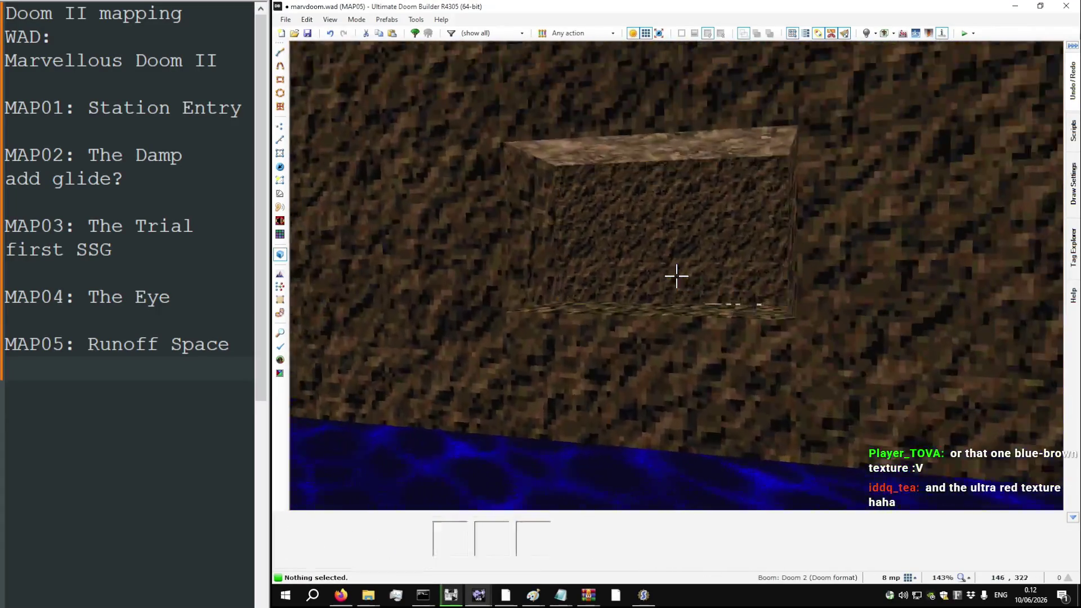
{"action": "key", "text": "w"}
{"action": "key", "text": "q"}
Step: Draw a small square sector beneath the chaingun and select its floor in 3D
{"action": "key", "text": "t"}
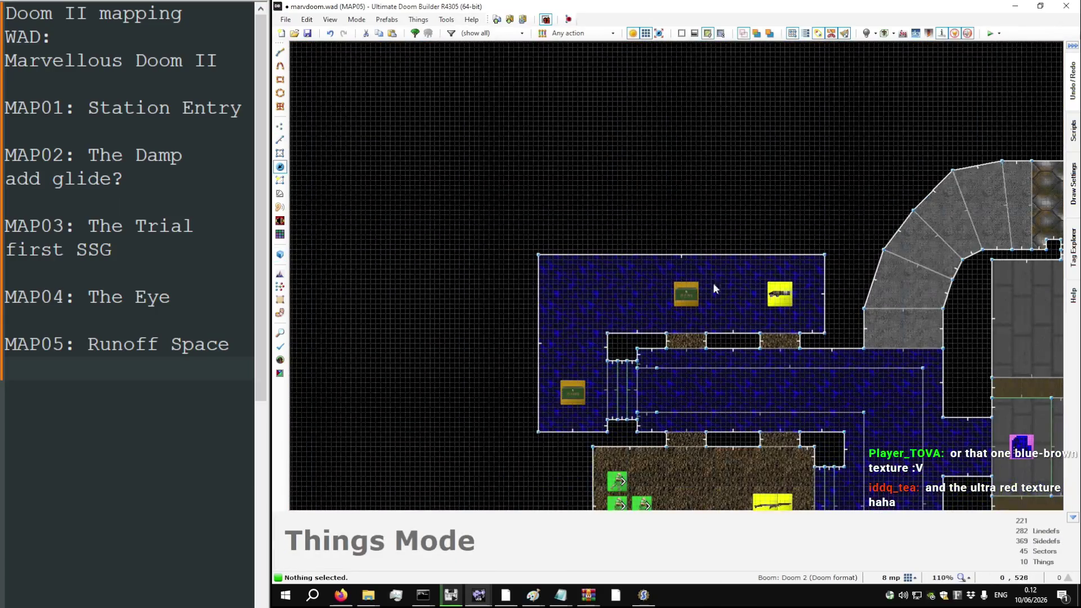
{"action": "key", "text": "l"}
{"action": "scroll", "coordinate": [804, 307], "scroll_direction": "up", "scroll_amount": 5}
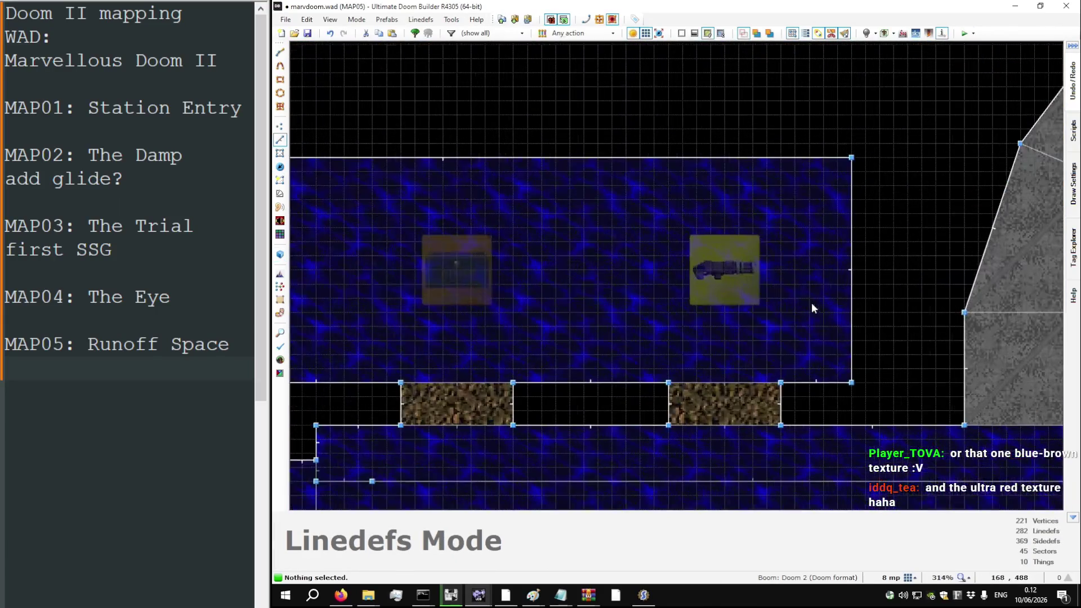
{"action": "key", "text": "d"}
{"action": "left_click", "coordinate": [669, 214]}
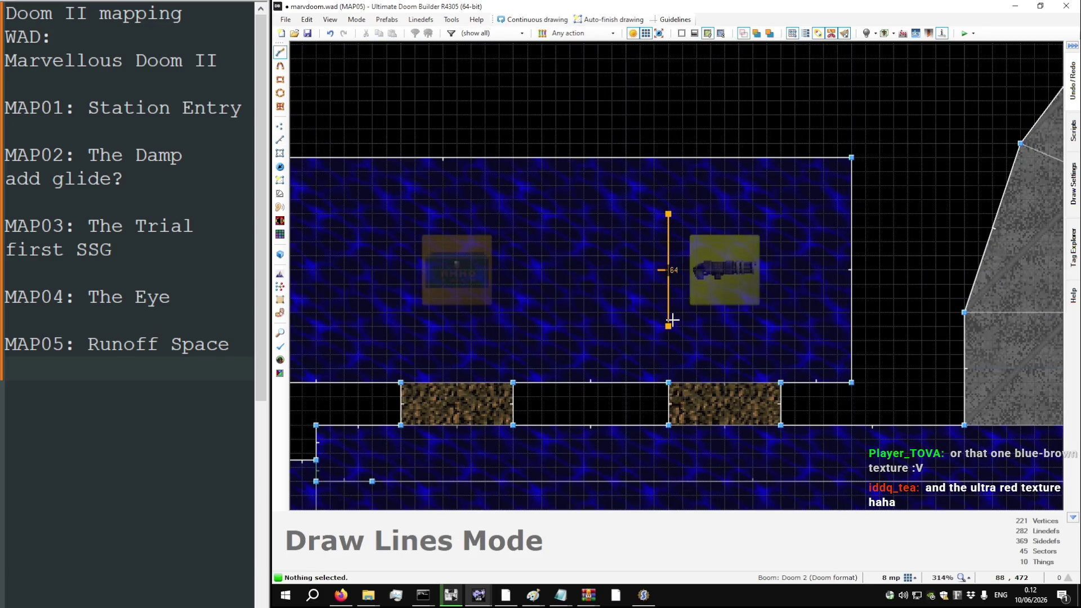
{"action": "key", "text": "q"}
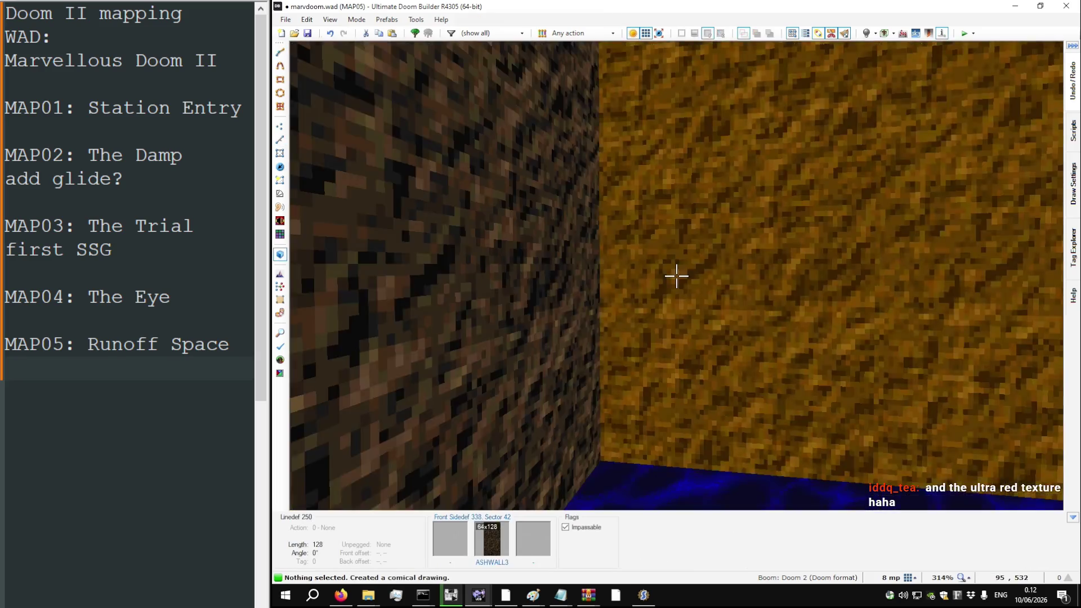
{"action": "key", "text": "w"}
{"action": "left_click", "coordinate": [676, 276]}
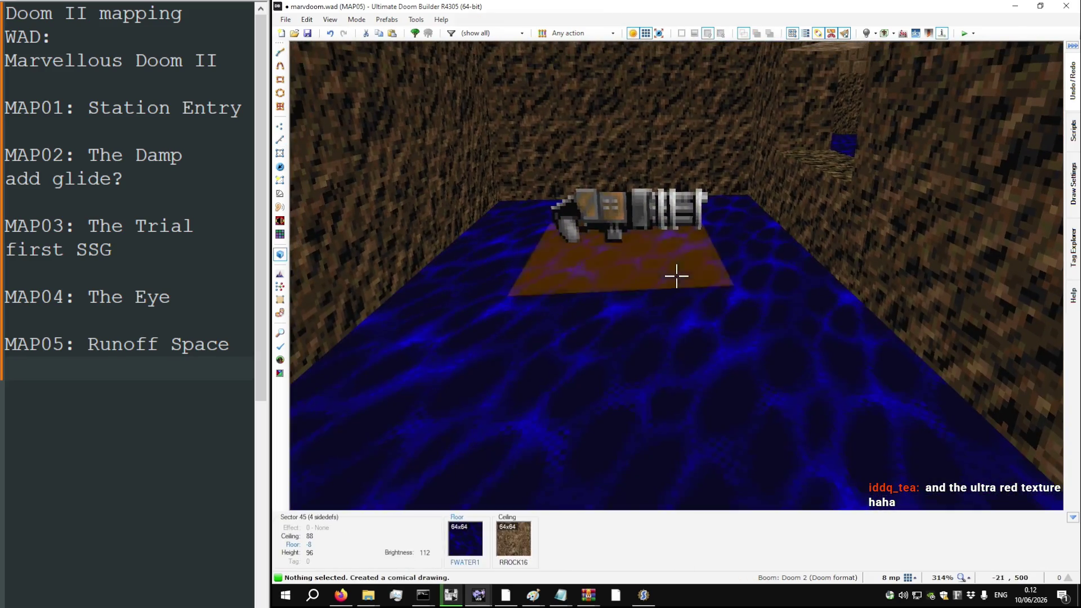
Step: Raise the chaingun pad's floor to height 8 and look around it
{"action": "scroll", "coordinate": [676, 276], "scroll_direction": "up", "scroll_amount": 1}
{"action": "key", "text": "w"}
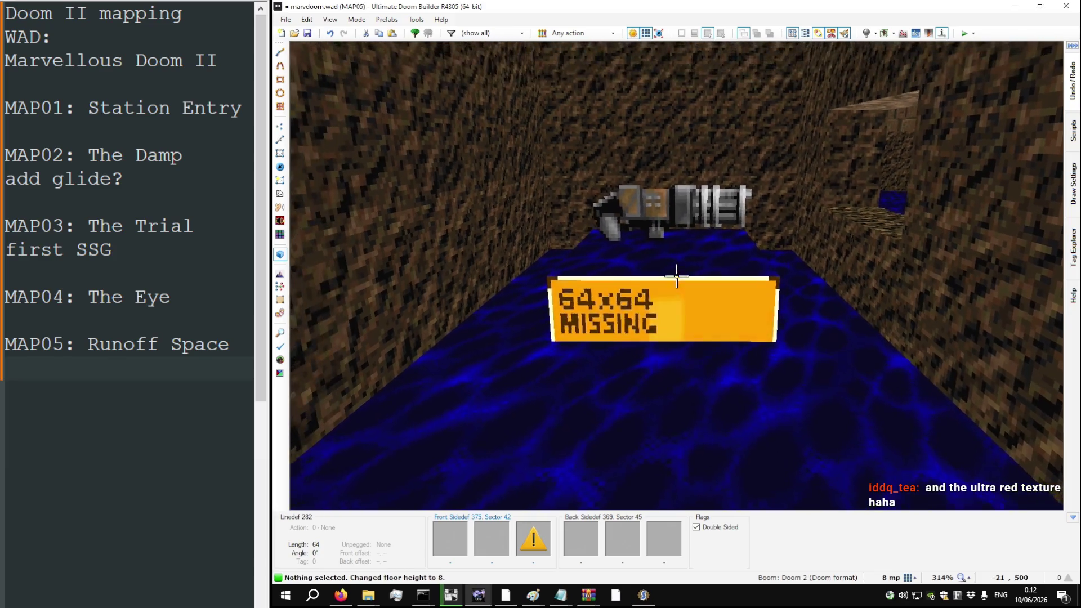
{"action": "key", "text": "w"}
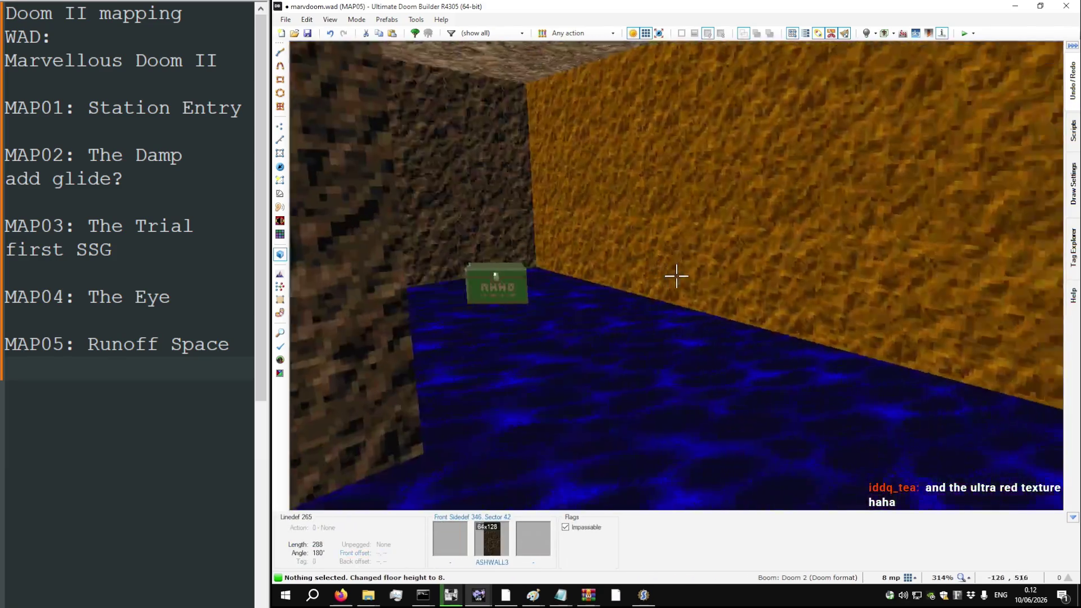
{"action": "key", "text": "w"}
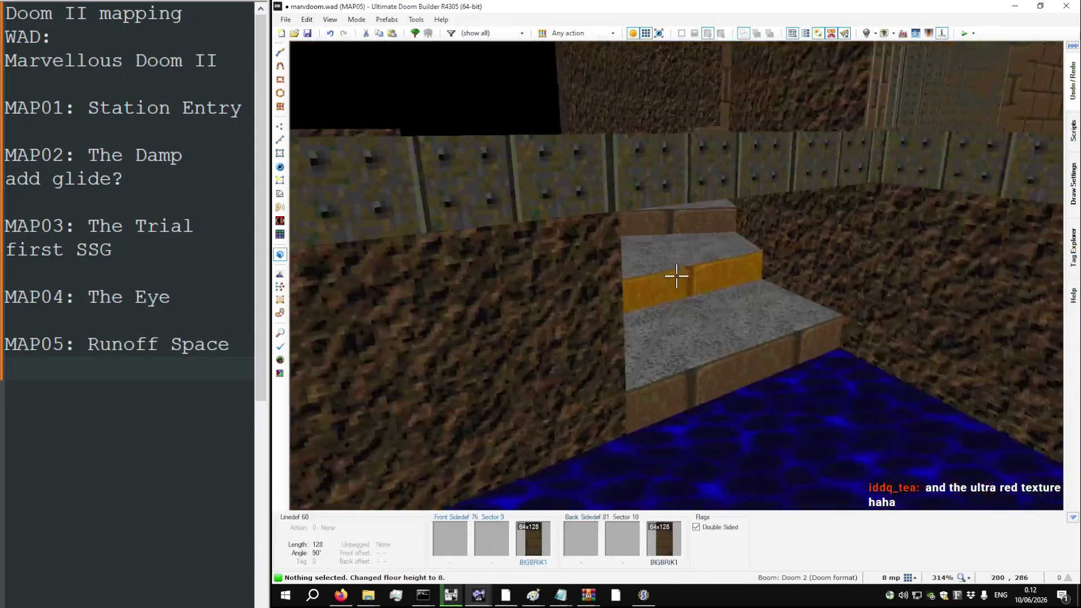
{"action": "key", "text": "w"}
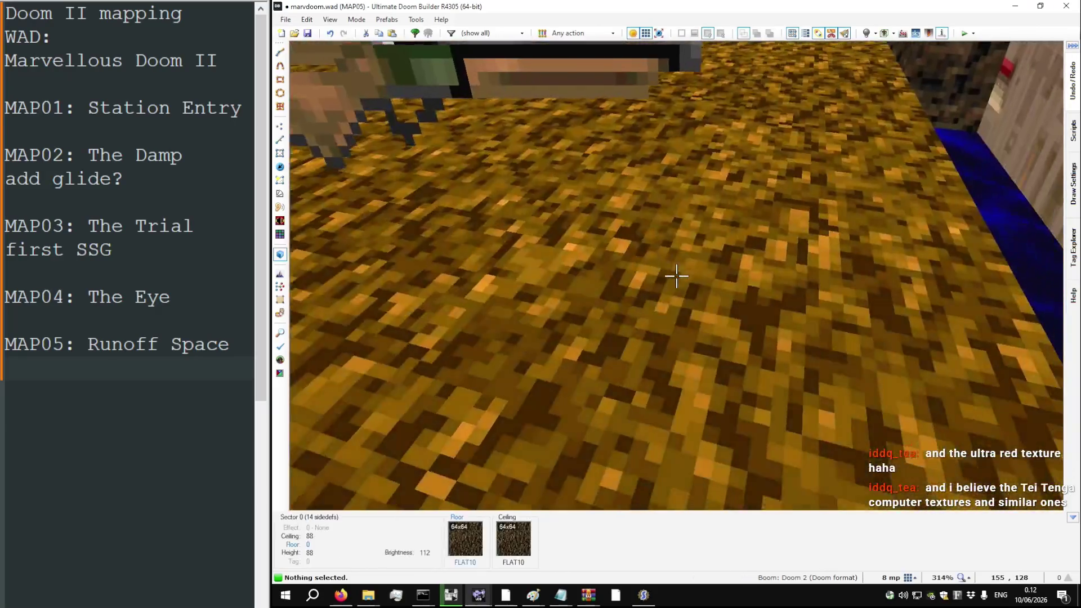
{"action": "key", "text": "w"}
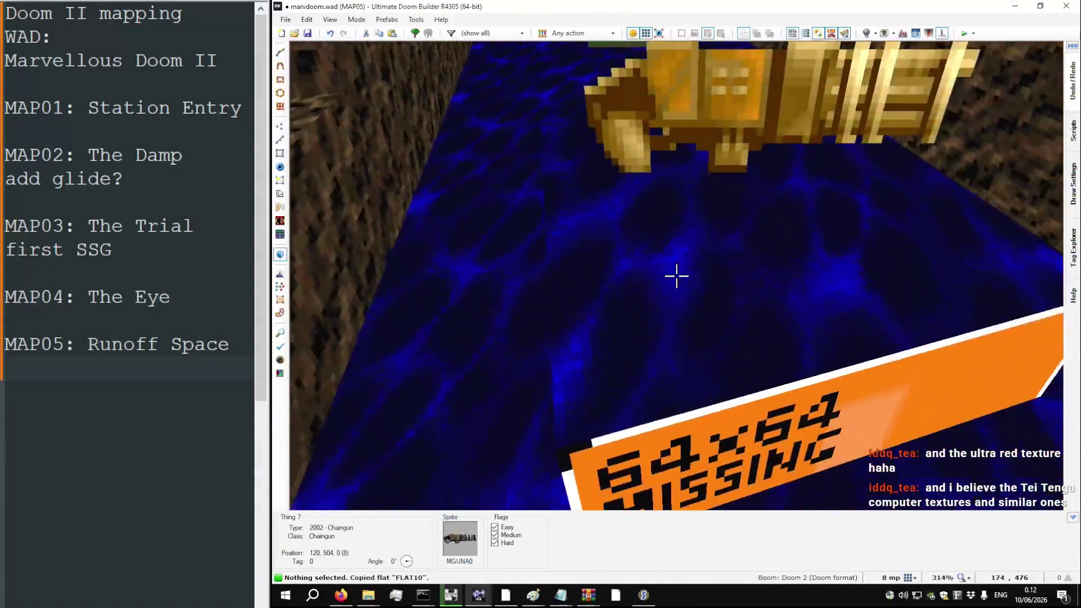
Step: Give the pad a FLAT10 top and flood-fill its sides with BIGBRIK1
{"action": "key", "text": "t"}
{"action": "key", "text": "ctrl+v"}
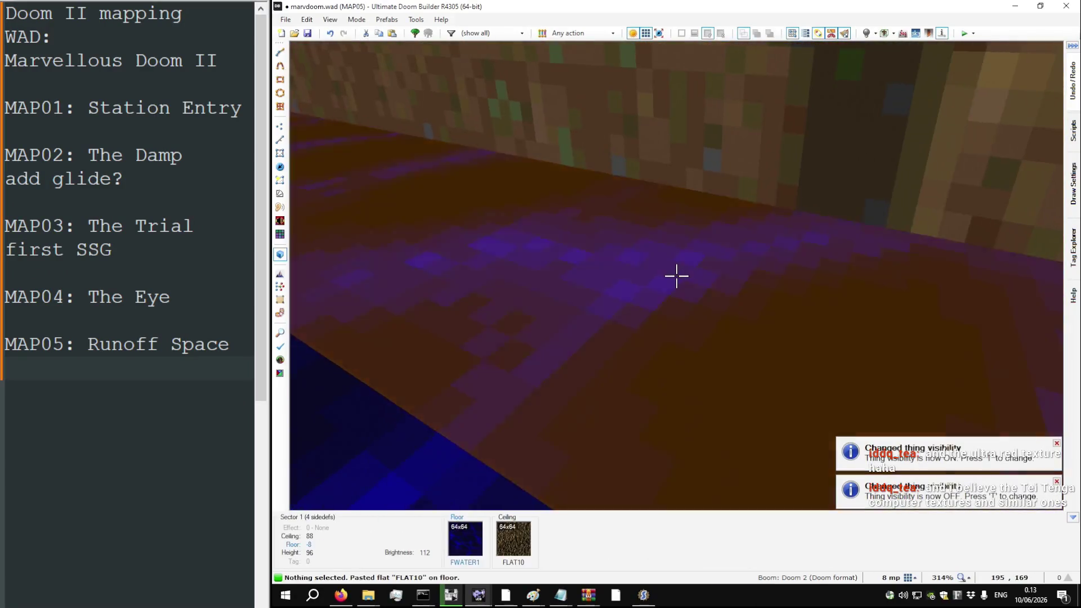
{"action": "key", "text": "ctrl+c"}
{"action": "key", "text": "ctrl+shift+v"}
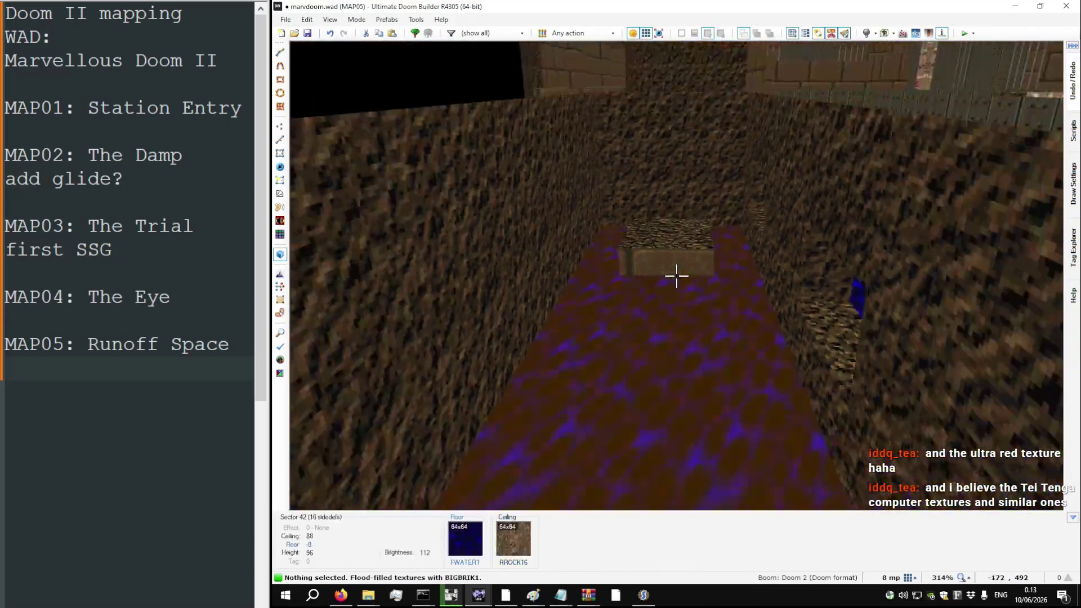
{"action": "key", "text": "t"}
{"action": "key", "text": "w"}
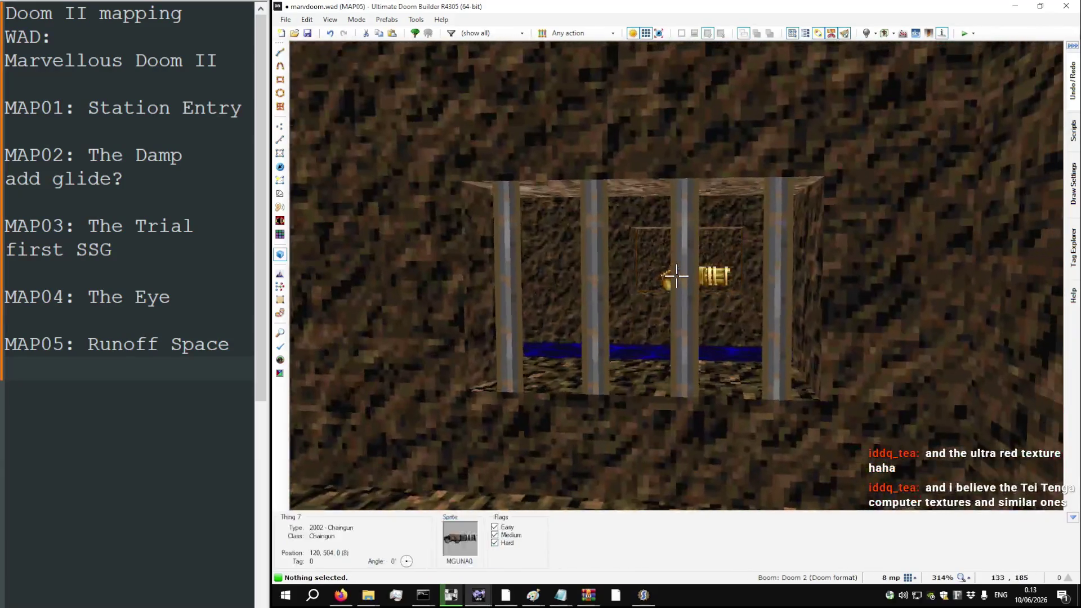
{"action": "key", "text": "q"}
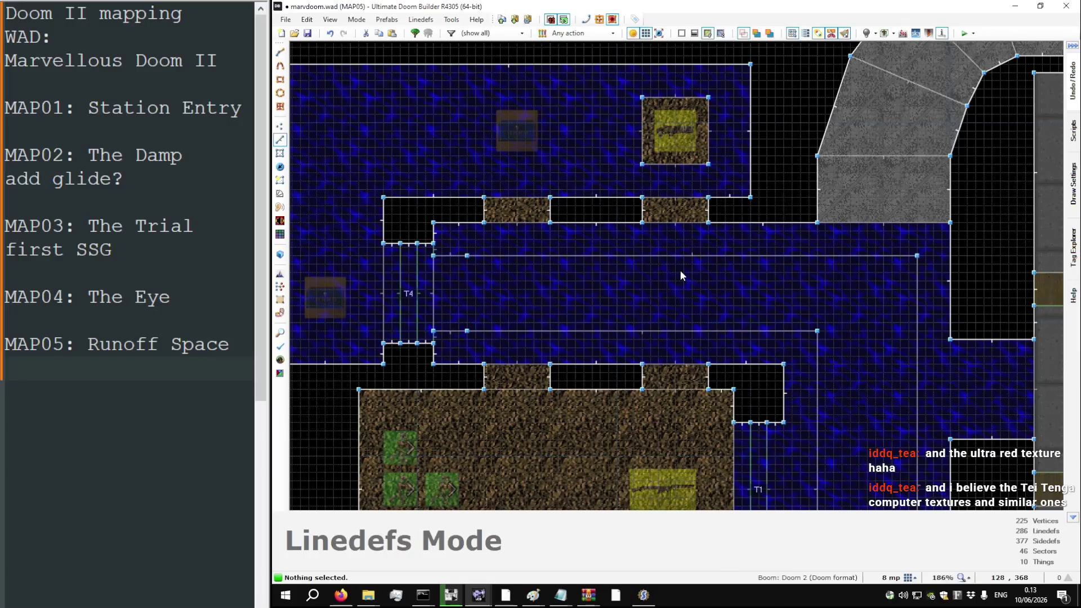
Step: Flip both alcove window lines and set their front middle texture to MIDBARS1
{"action": "left_click", "coordinate": [537, 200]}
{"action": "key", "text": "f"}
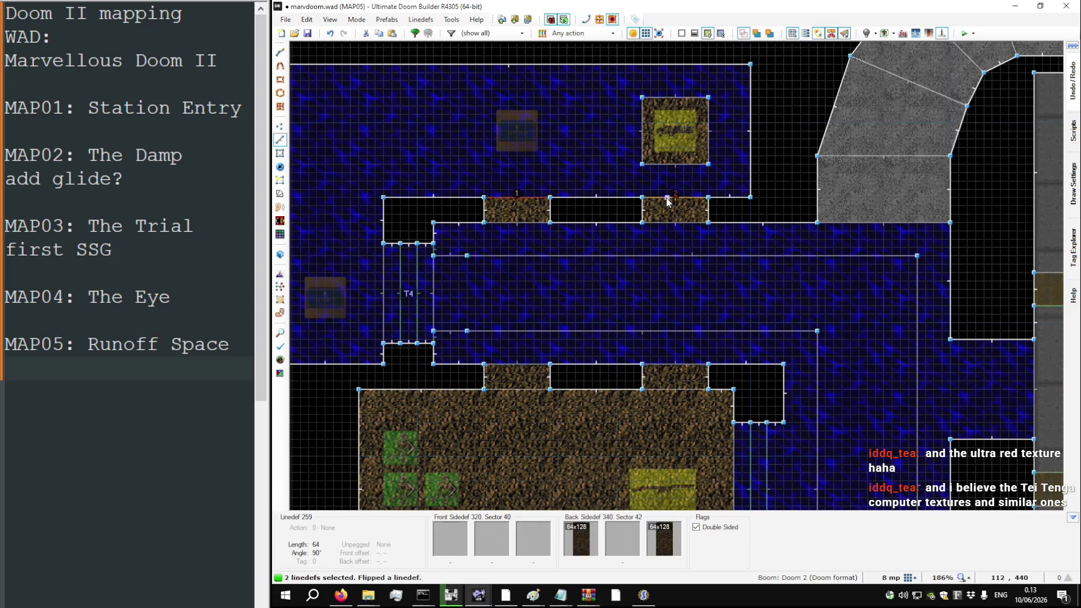
{"action": "key", "text": "f"}
{"action": "right_click", "coordinate": [666, 201]}
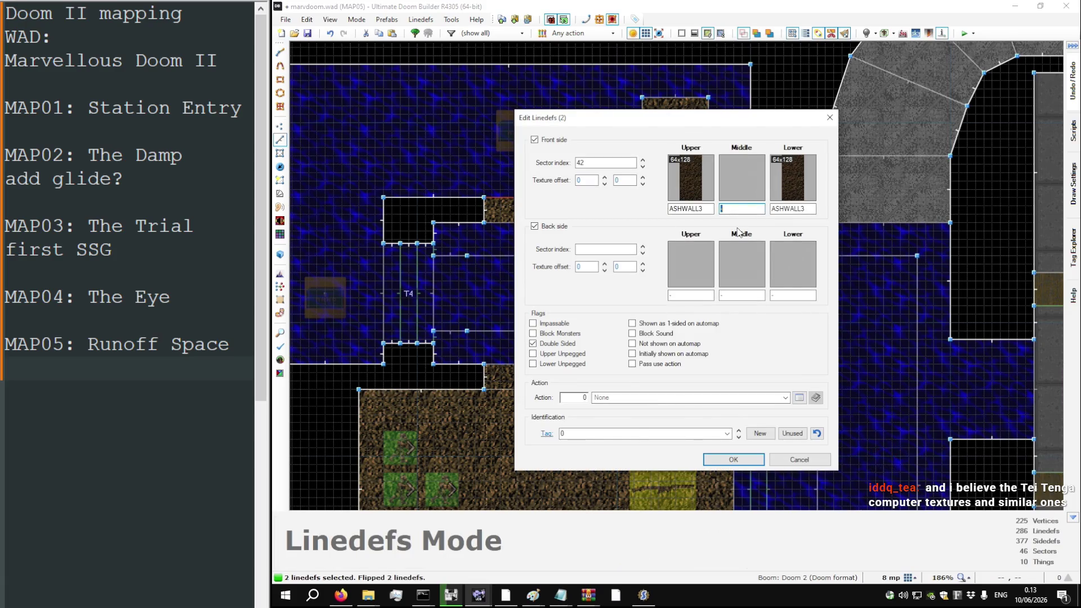
{"action": "type", "text": "MIDBARS1"}
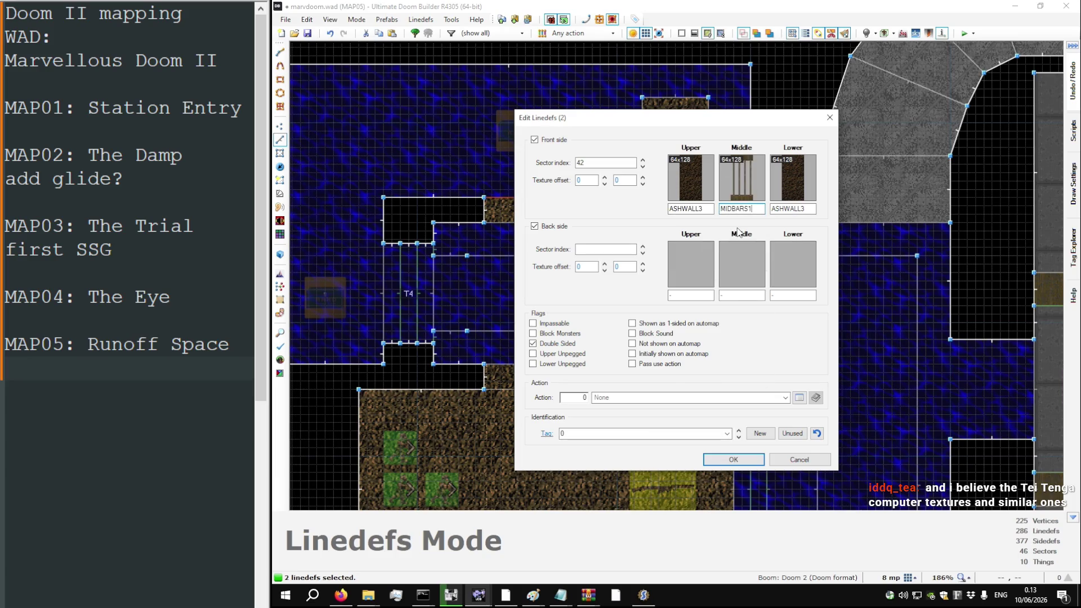
{"action": "left_click", "coordinate": [732, 457]}
Step: In 3D, shift the MIDBARS1 bar sides to texture offset 0, 32, then save marvdoom.wad
{"action": "key", "text": "q"}
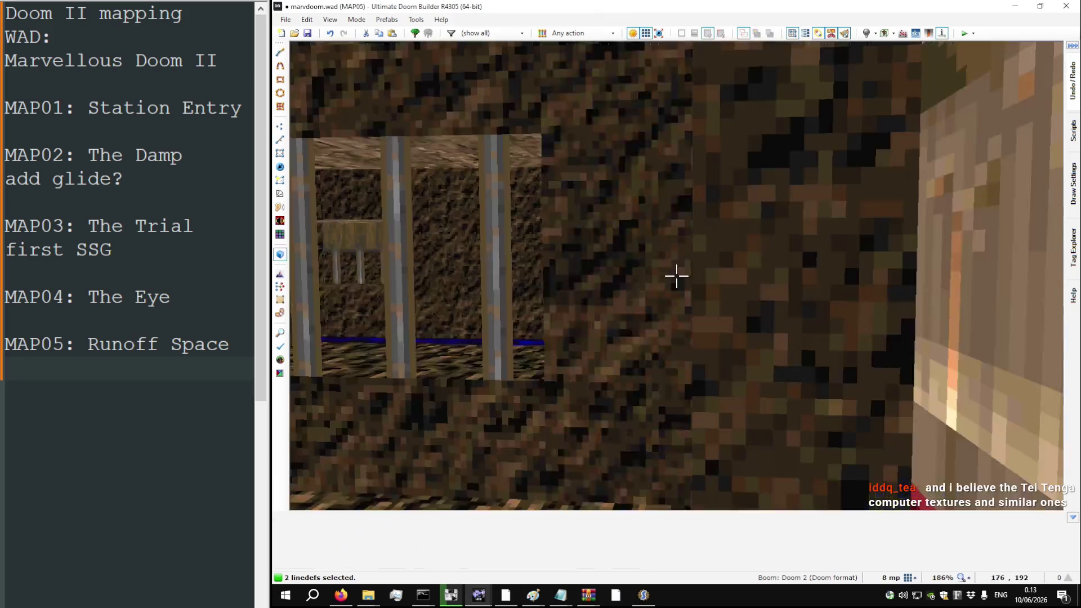
{"action": "key", "text": "w"}
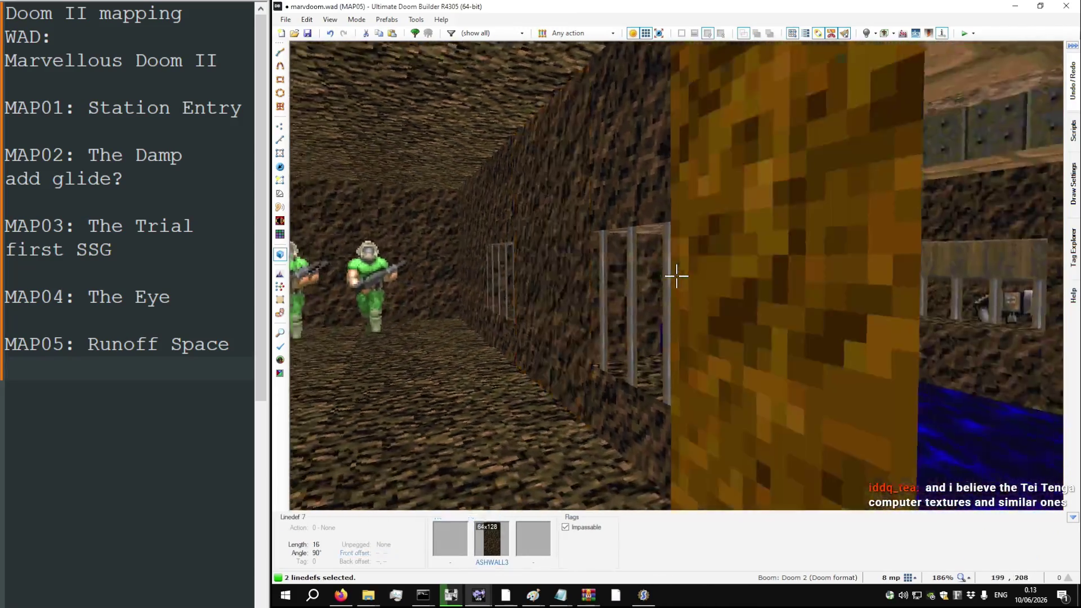
{"action": "key", "text": "w"}
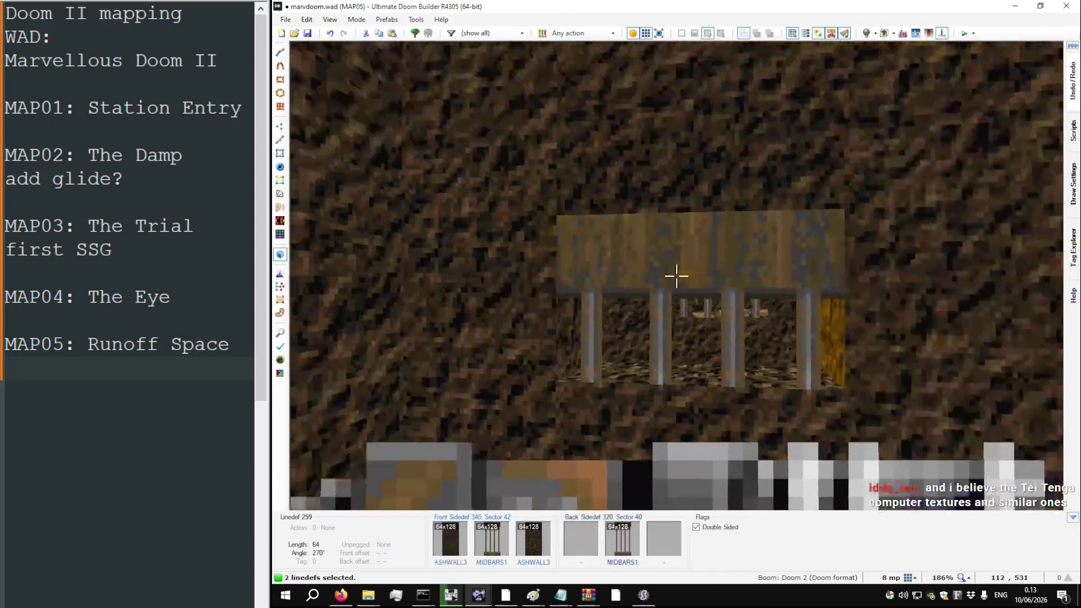
{"action": "key", "text": "w"}
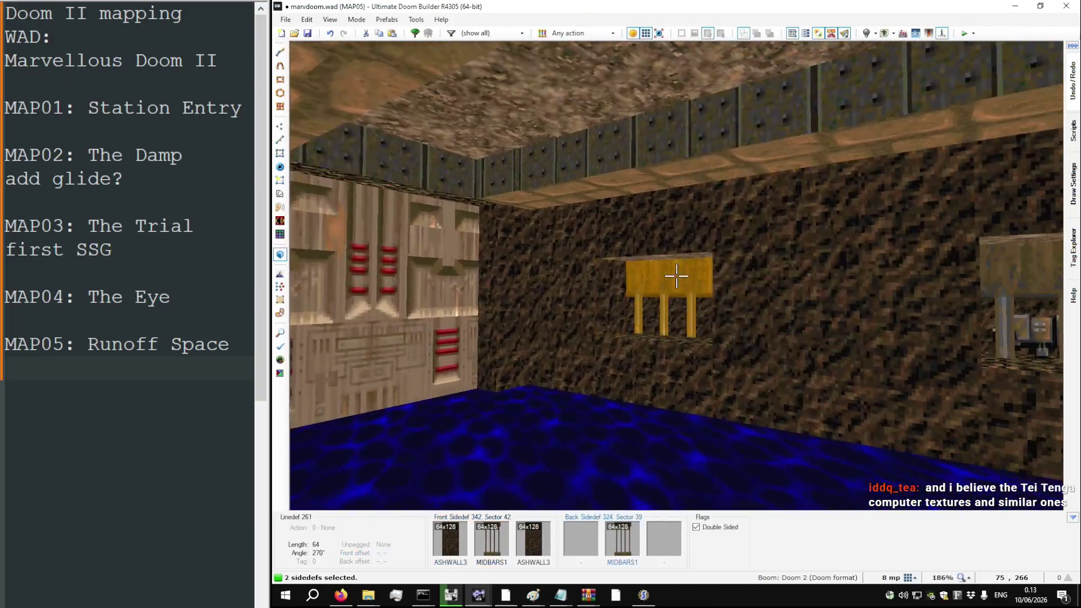
{"action": "key", "text": "Down"}
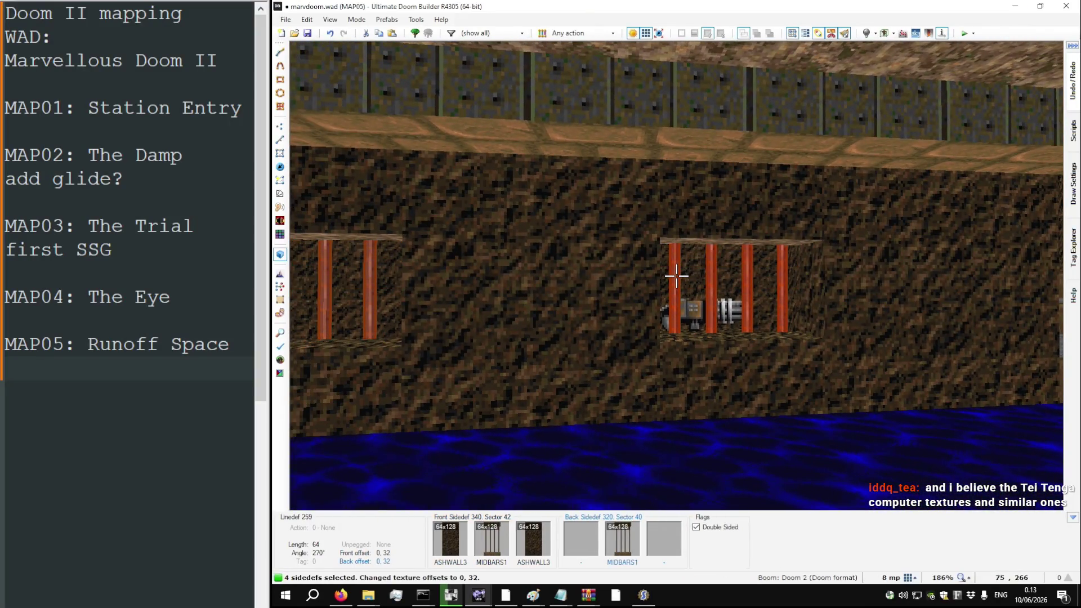
{"action": "key", "text": "w"}
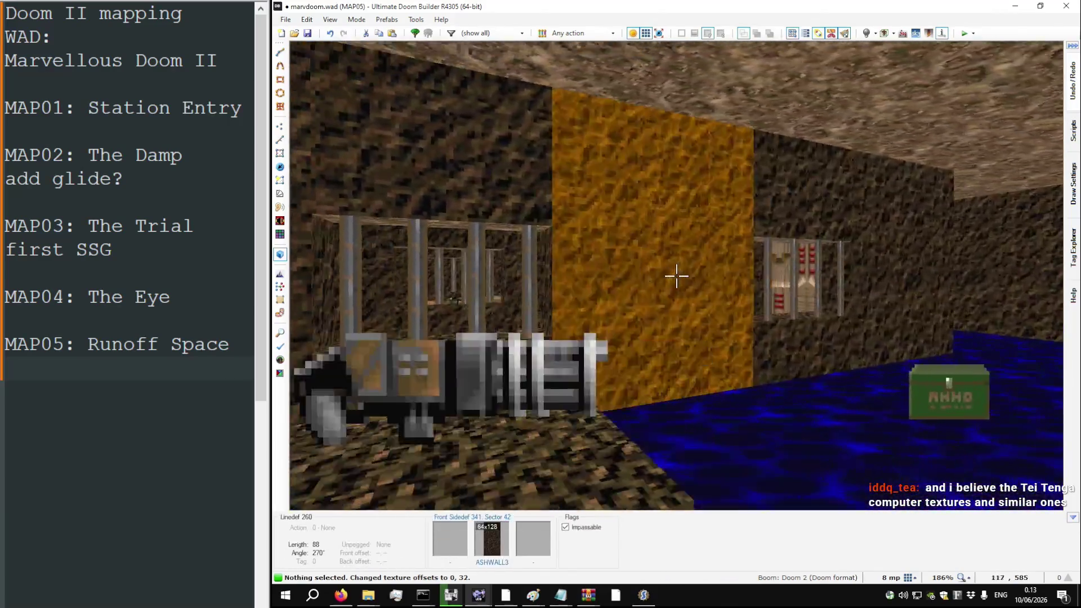
{"action": "key", "text": "q"}
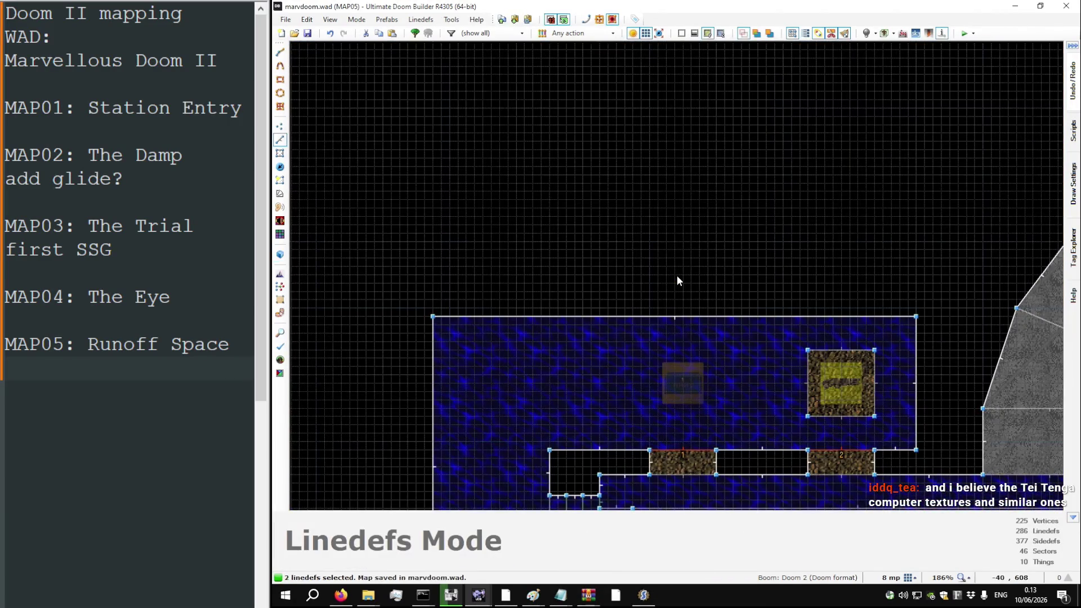
{"action": "scroll", "coordinate": [653, 247], "scroll_direction": "down", "scroll_amount": 4}
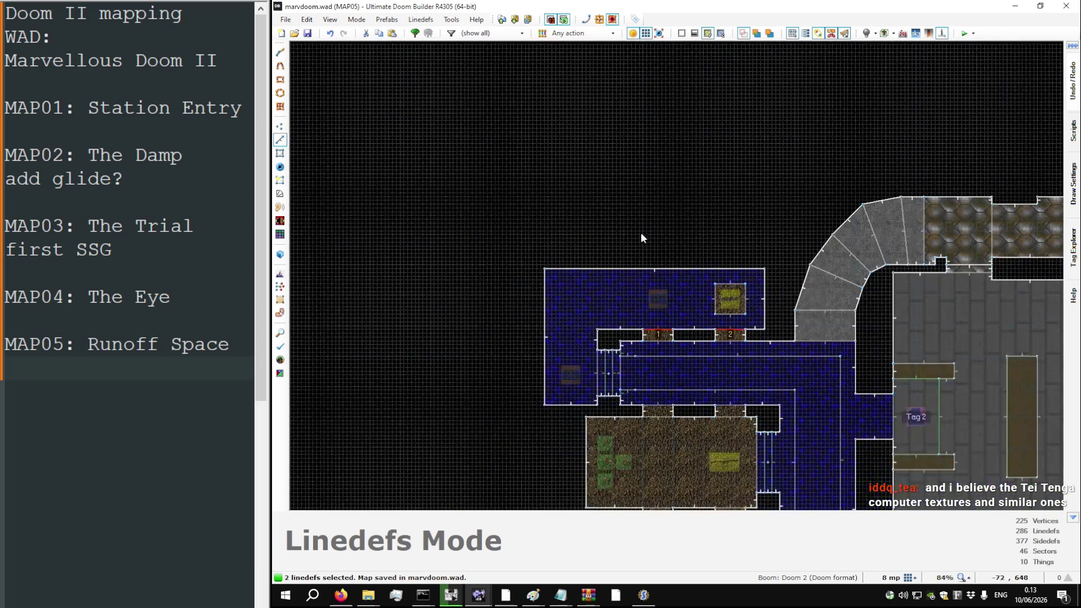
{"action": "scroll", "coordinate": [680, 414], "scroll_direction": "up", "scroll_amount": 4}
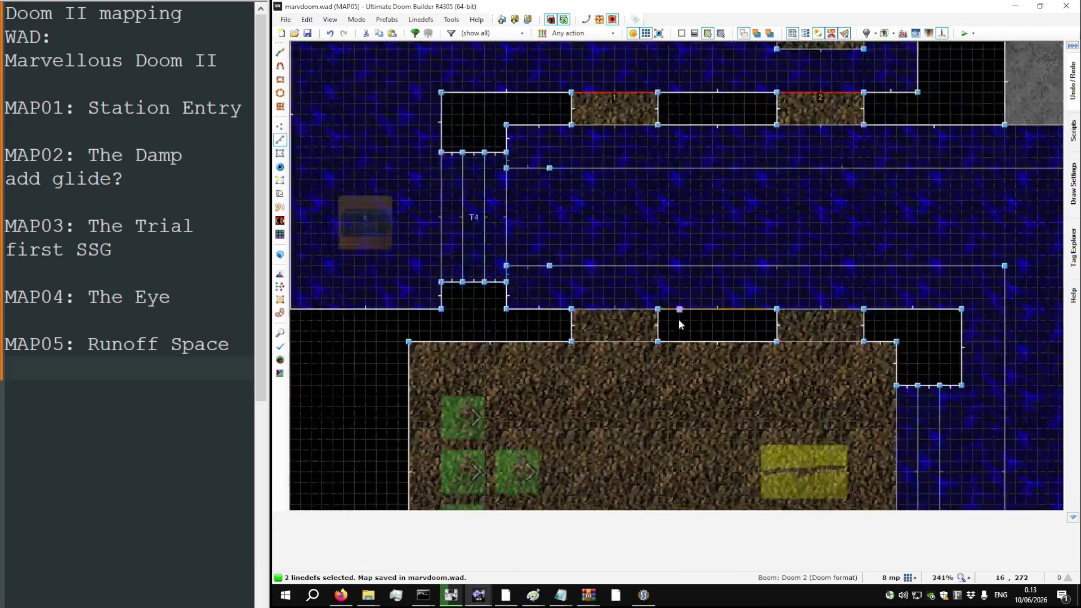
{"action": "scroll", "coordinate": [666, 309], "scroll_direction": "down", "scroll_amount": 5}
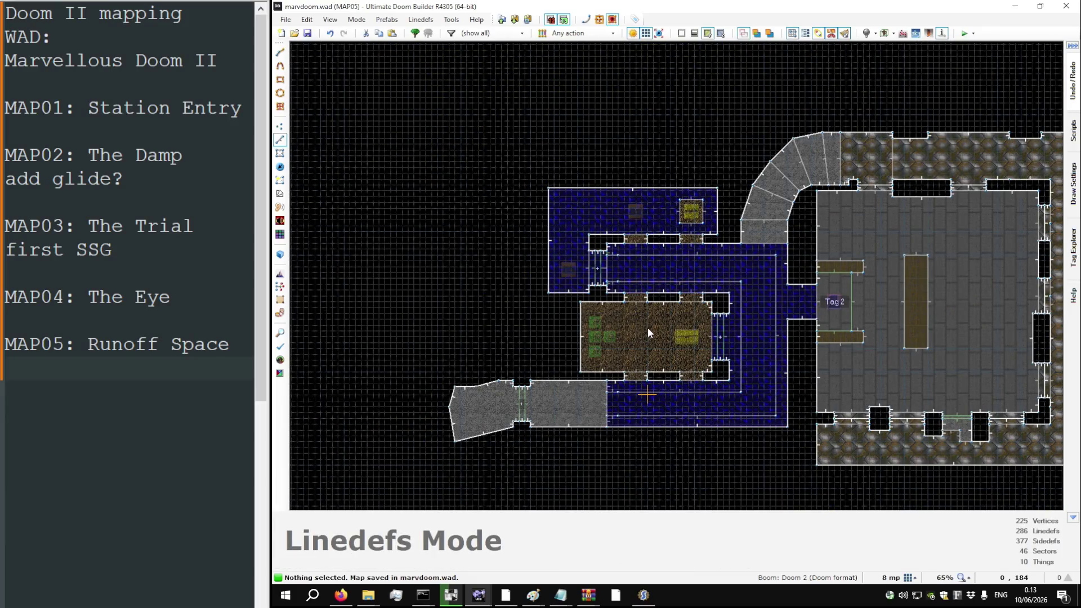
{"action": "key", "text": "q"}
{"action": "key", "text": "q"}
Step: Playtest MAP05, walking through the flooded, brick and metal corridors to collect the blue keycard
{"action": "key", "text": "F9"}
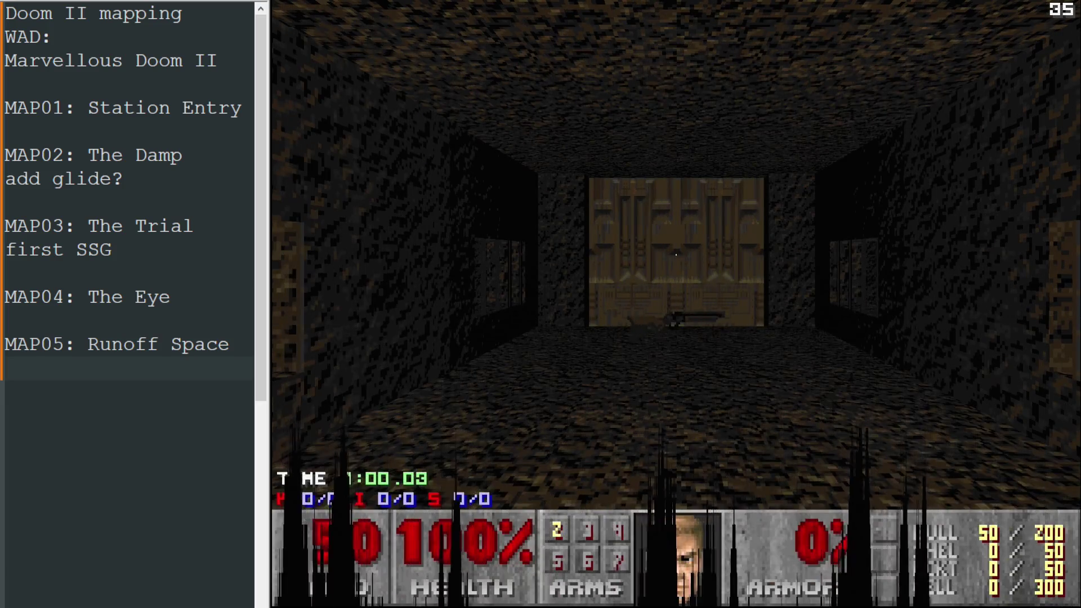
{"action": "key", "text": "w"}
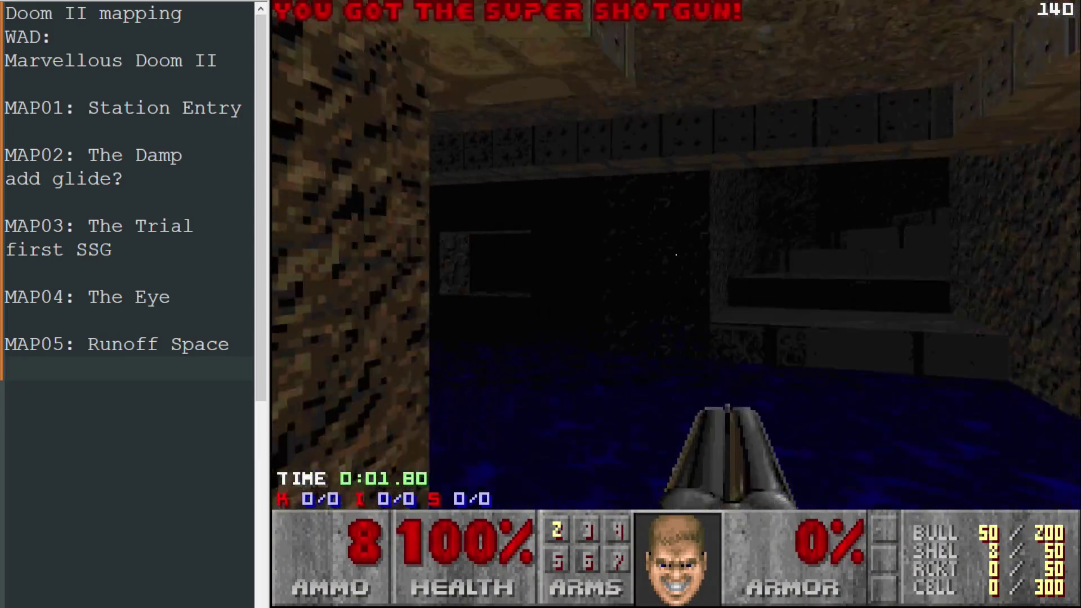
{"action": "key", "text": "w"}
{"action": "key", "text": "w"}
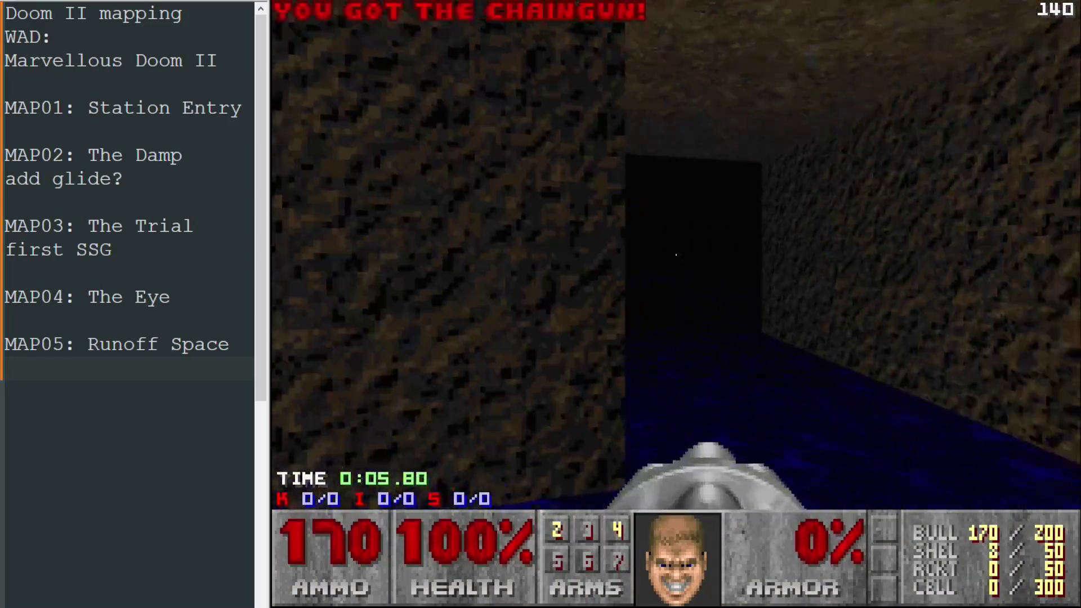
{"action": "key", "text": "w"}
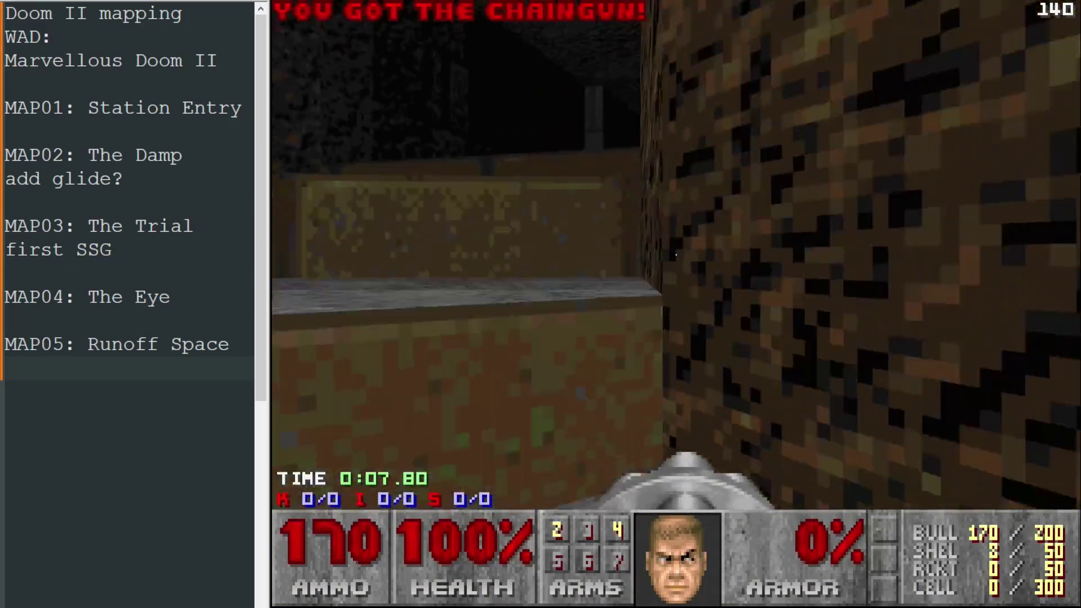
{"action": "key", "text": "w"}
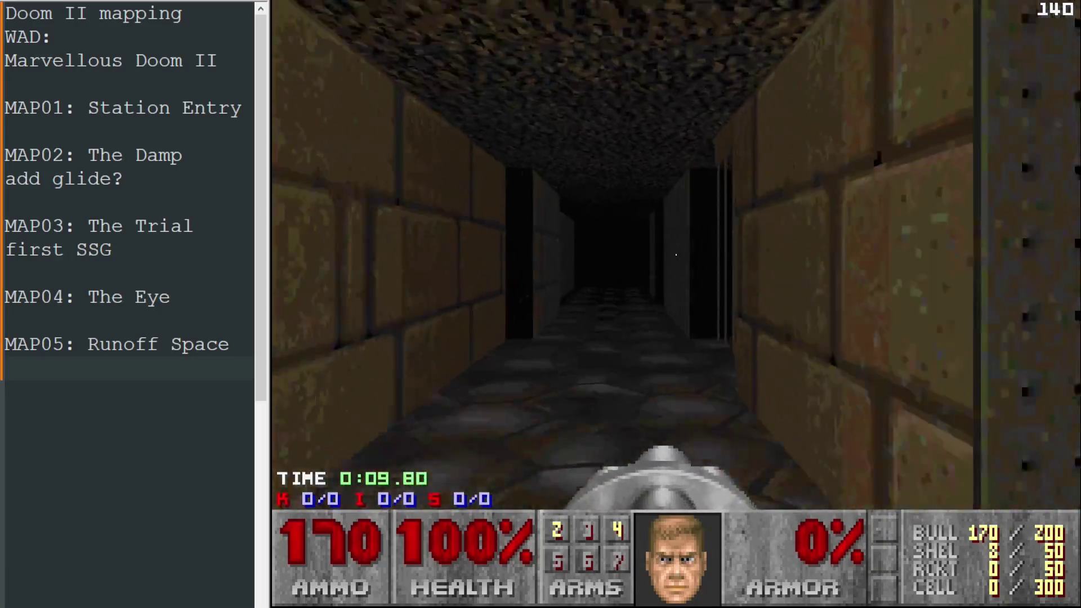
{"action": "key", "text": "w"}
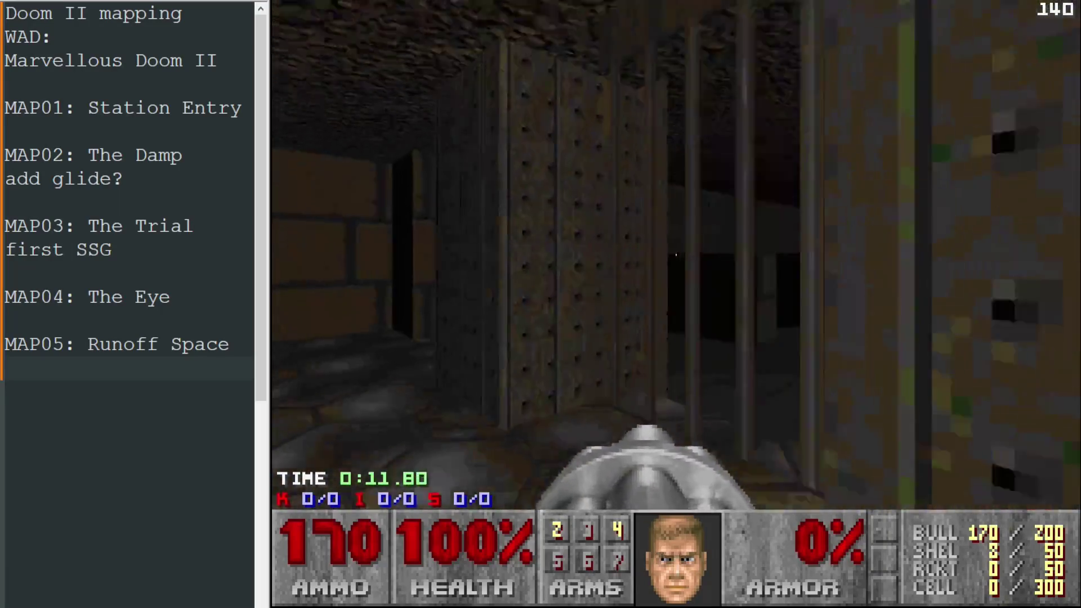
{"action": "key", "text": "w"}
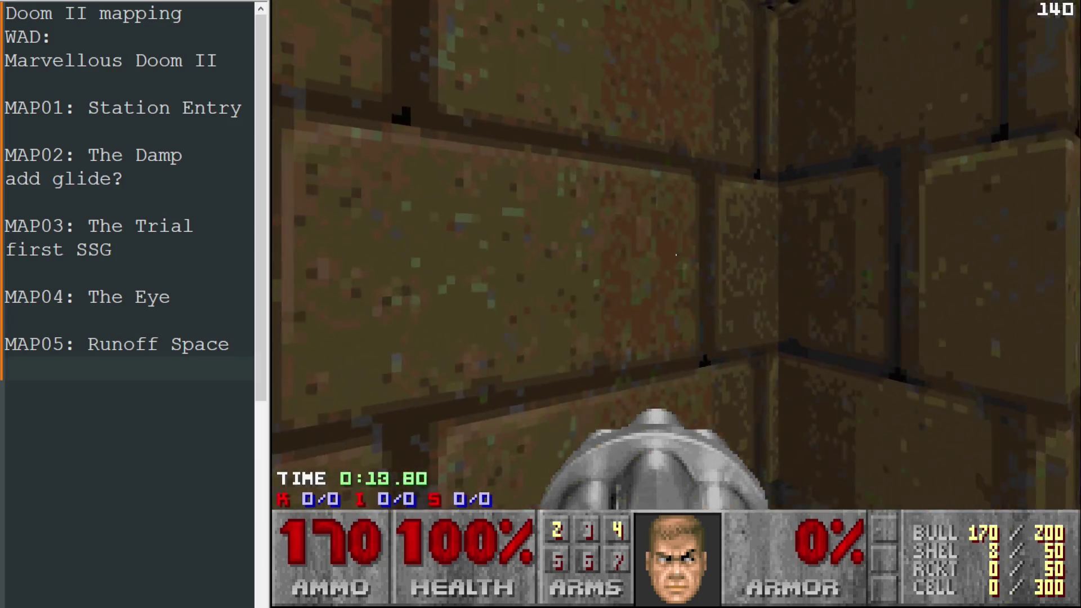
{"action": "key", "text": "w"}
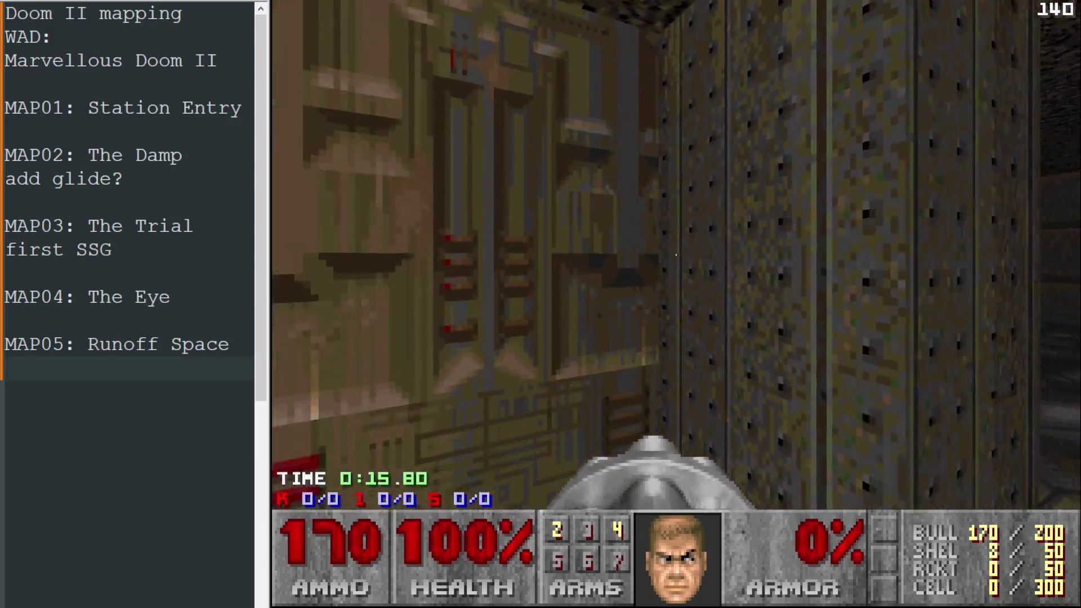
{"action": "key", "text": "w"}
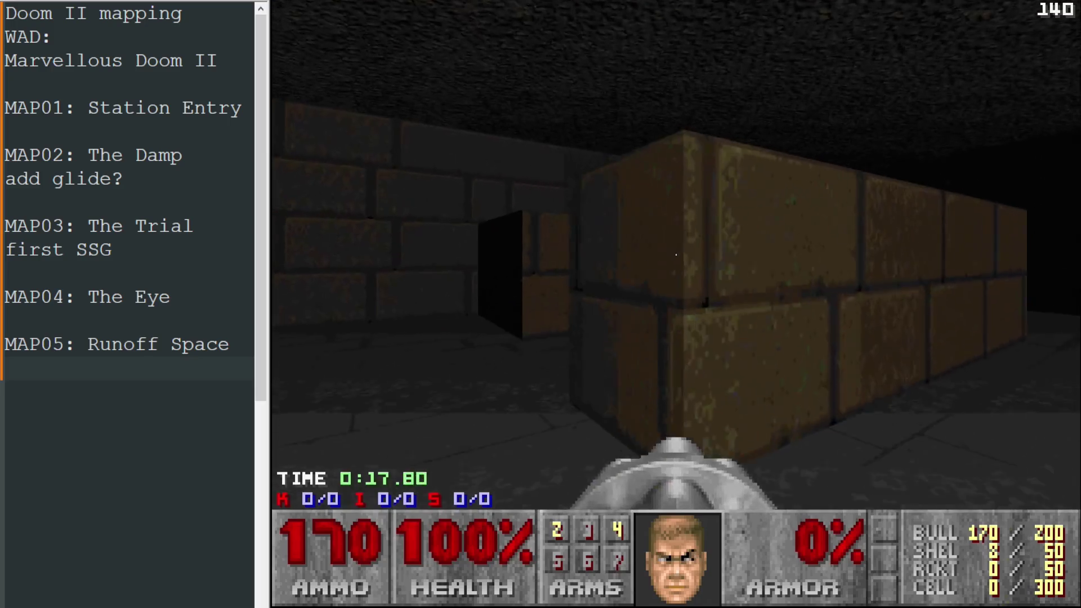
{"action": "key", "text": "w"}
{"action": "key", "text": "w"}
Step: Quit DSDA-Doom and return to Ultimate Doom Builder's 2D map
{"action": "key", "text": "Escape"}
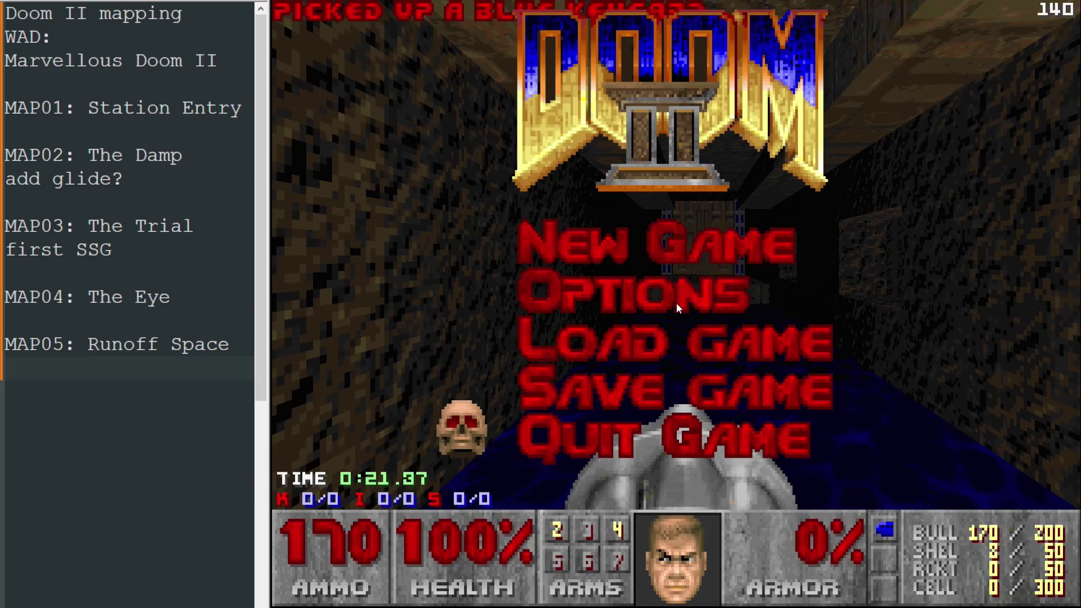
{"action": "key", "text": "alt+F4"}
{"action": "scroll", "coordinate": [616, 270], "scroll_direction": "down", "scroll_amount": 3}
{"action": "scroll", "coordinate": [781, 244], "scroll_direction": "up", "scroll_amount": 5}
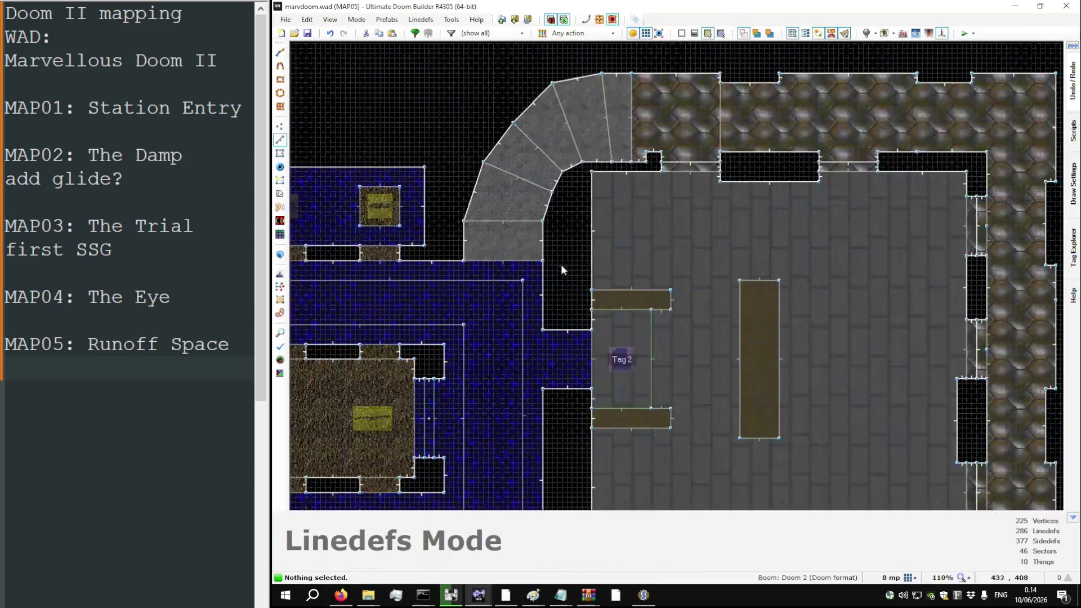
Step: Select the grey passage's top and bottom edges plus the six walls around the Tag 2 lift
{"action": "left_click", "coordinate": [537, 261]}
{"action": "left_click", "coordinate": [530, 220]}
{"action": "left_click", "coordinate": [588, 369]}
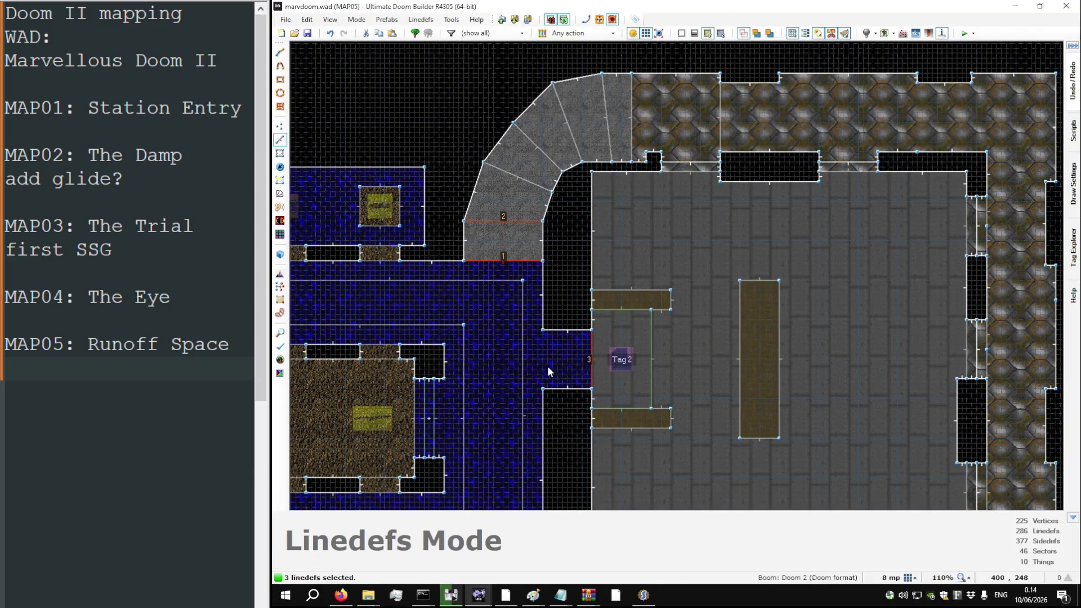
{"action": "left_click", "coordinate": [593, 316]}
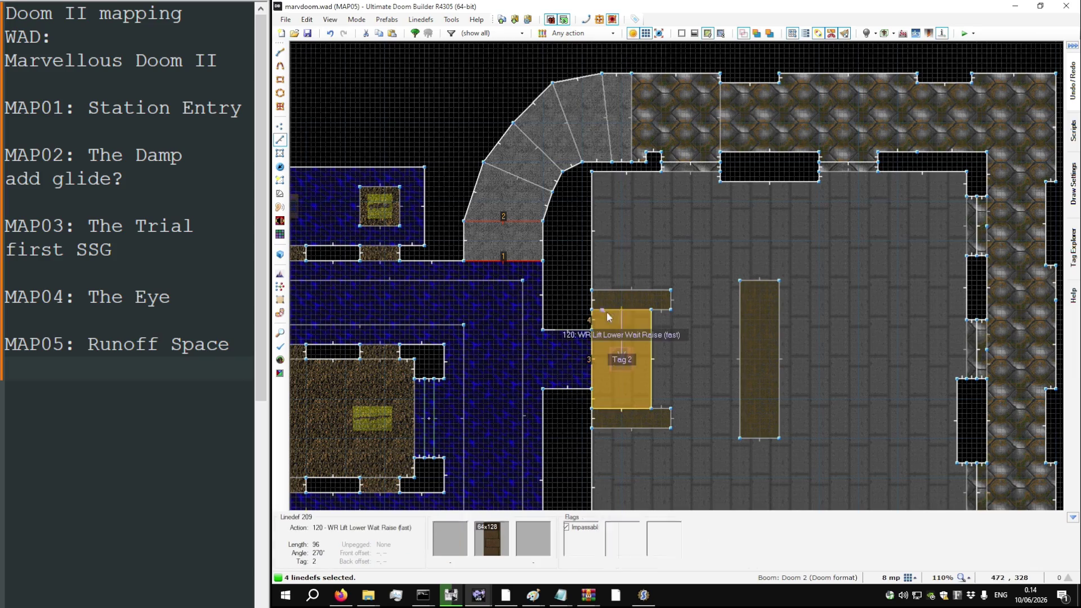
{"action": "left_click", "coordinate": [613, 310]}
{"action": "left_click", "coordinate": [651, 353]}
{"action": "left_click", "coordinate": [630, 409]}
{"action": "left_click", "coordinate": [592, 401]}
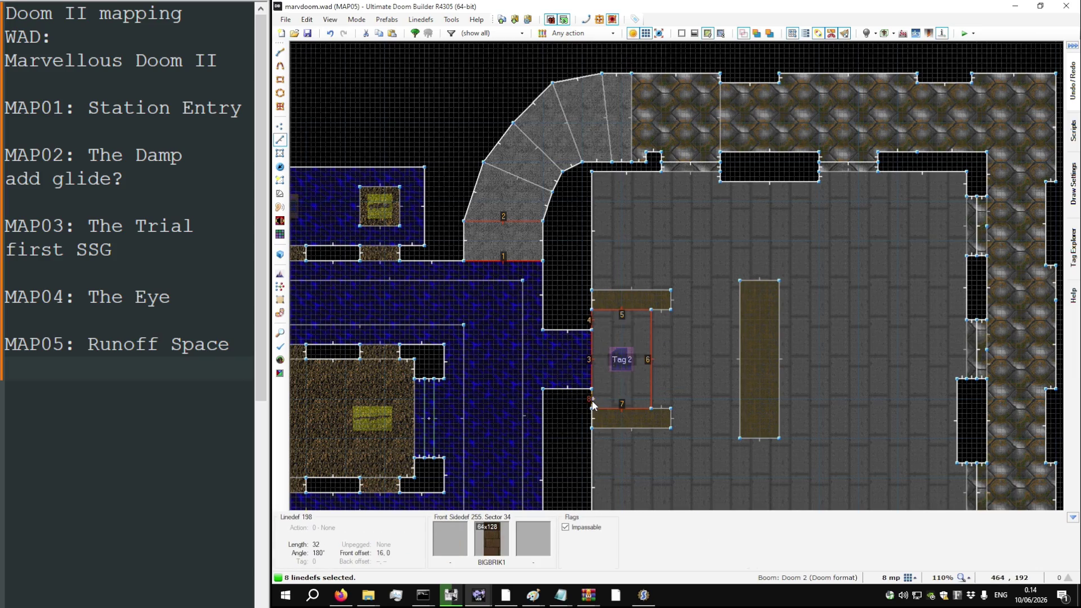
Step: Apply edited linedef properties to all eight selected walls
{"action": "right_click", "coordinate": [593, 404]}
{"action": "left_click", "coordinate": [733, 458]}
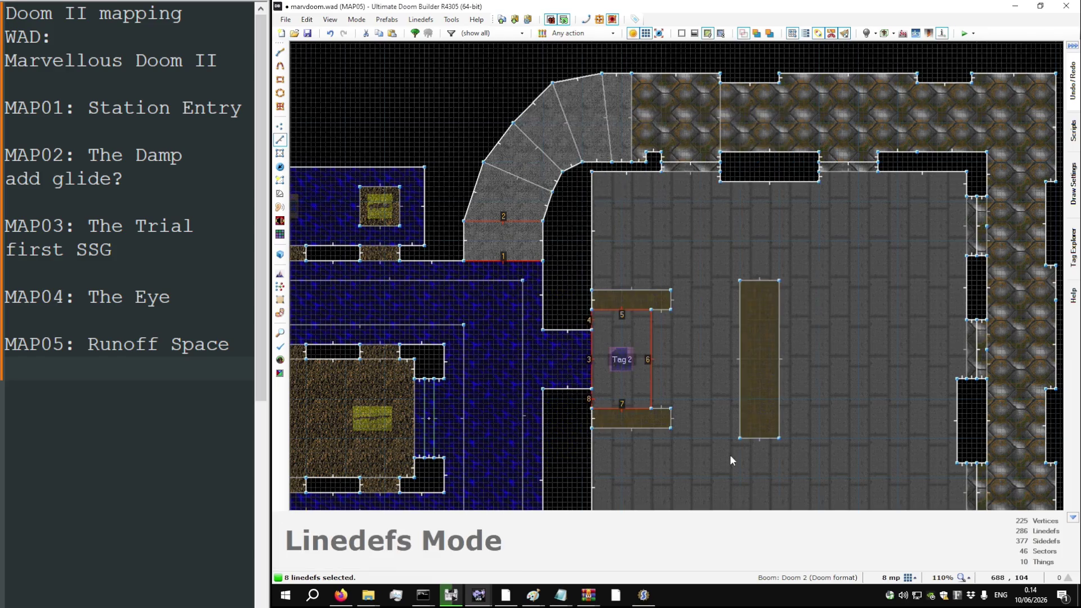
{"action": "scroll", "coordinate": [713, 309], "scroll_direction": "down", "scroll_amount": 3}
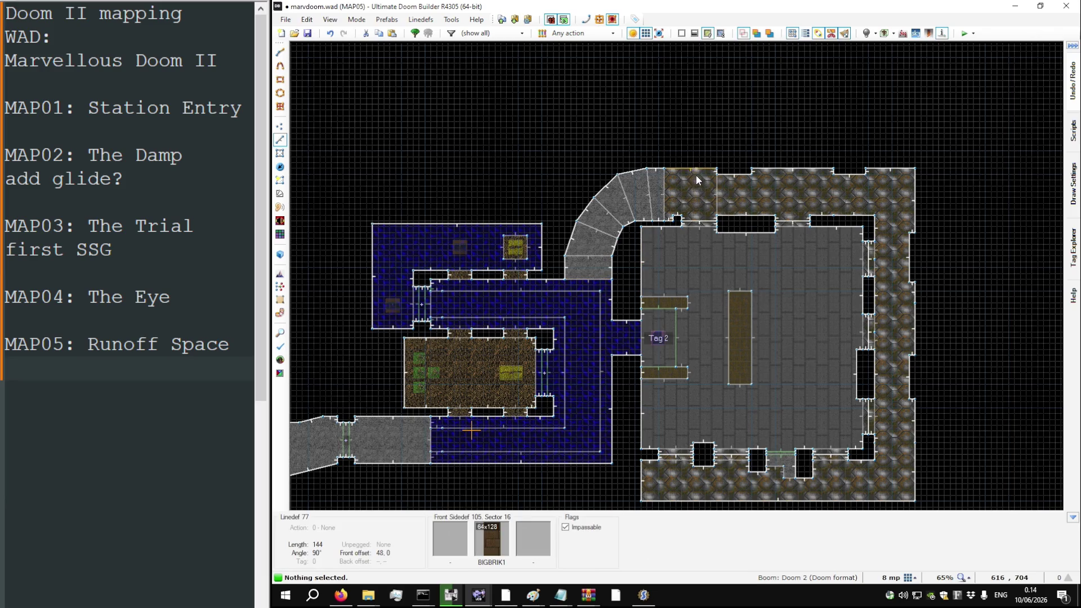
{"action": "scroll", "coordinate": [695, 175], "scroll_direction": "down", "scroll_amount": 2}
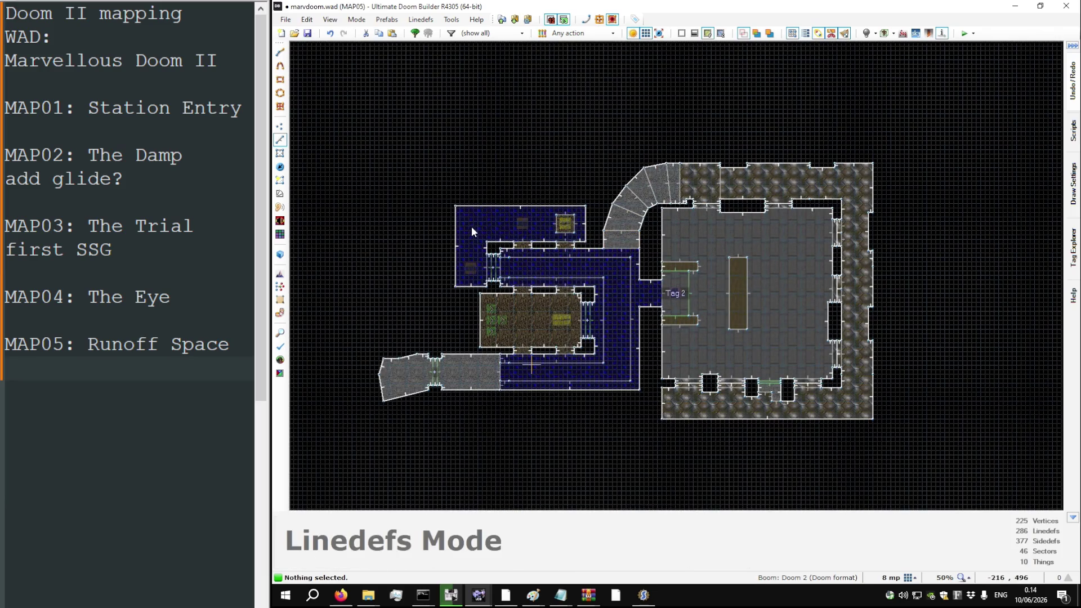
{"action": "scroll", "coordinate": [472, 225], "scroll_direction": "up", "scroll_amount": 3}
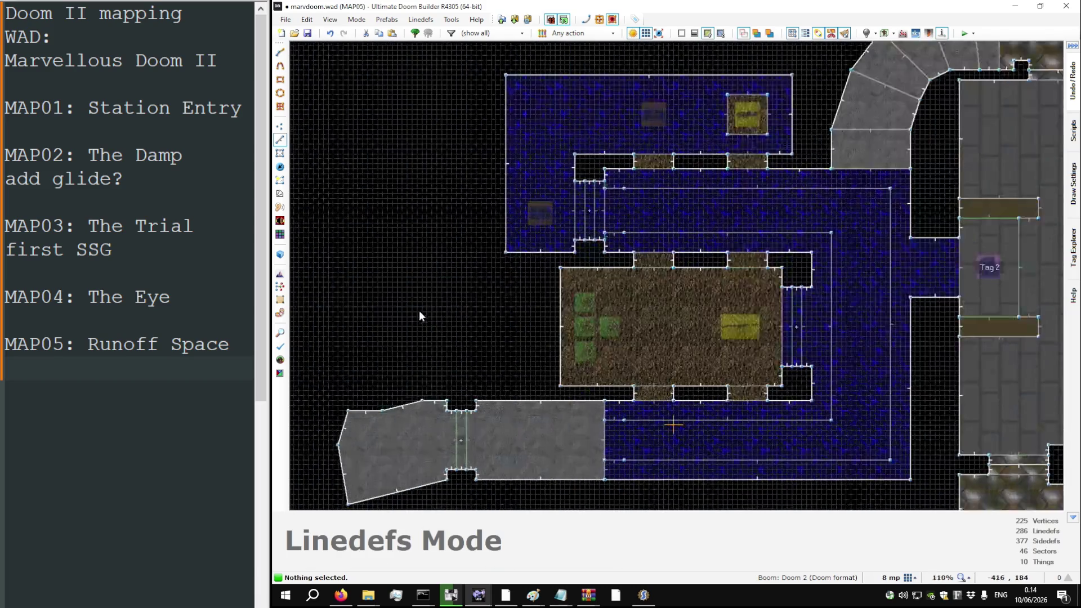
{"action": "scroll", "coordinate": [651, 210], "scroll_direction": "down", "scroll_amount": 1}
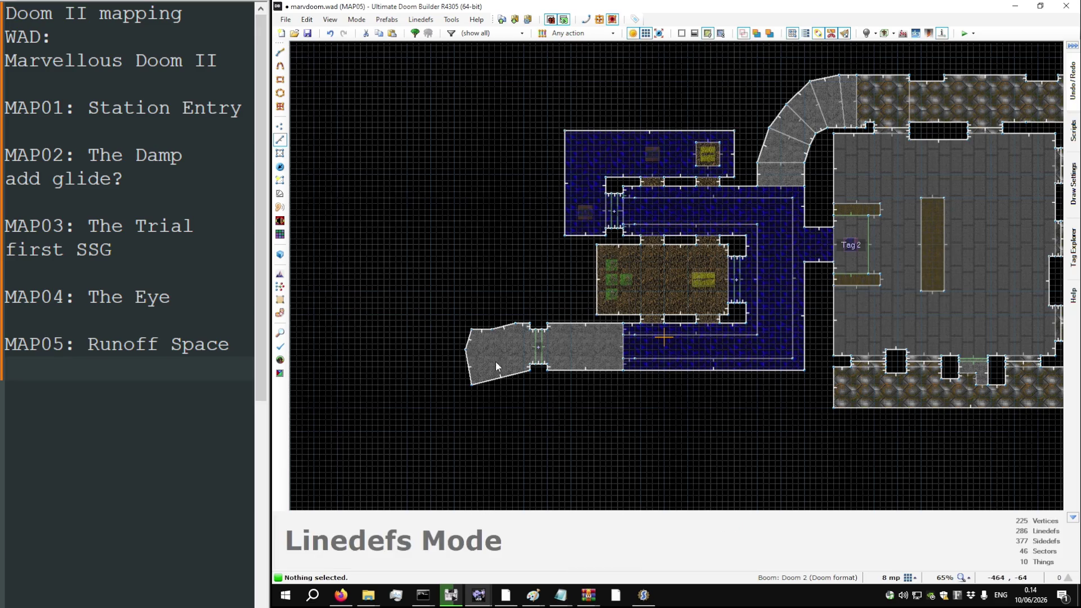
{"action": "scroll", "coordinate": [495, 365], "scroll_direction": "up", "scroll_amount": 5}
Step: Insert a vertex on the room's bottom wall and merge the bottom-left corner onto it
{"action": "key", "text": "v"}
{"action": "left_click_drag", "start_coordinate": [651, 400], "coordinate": [555, 386]}
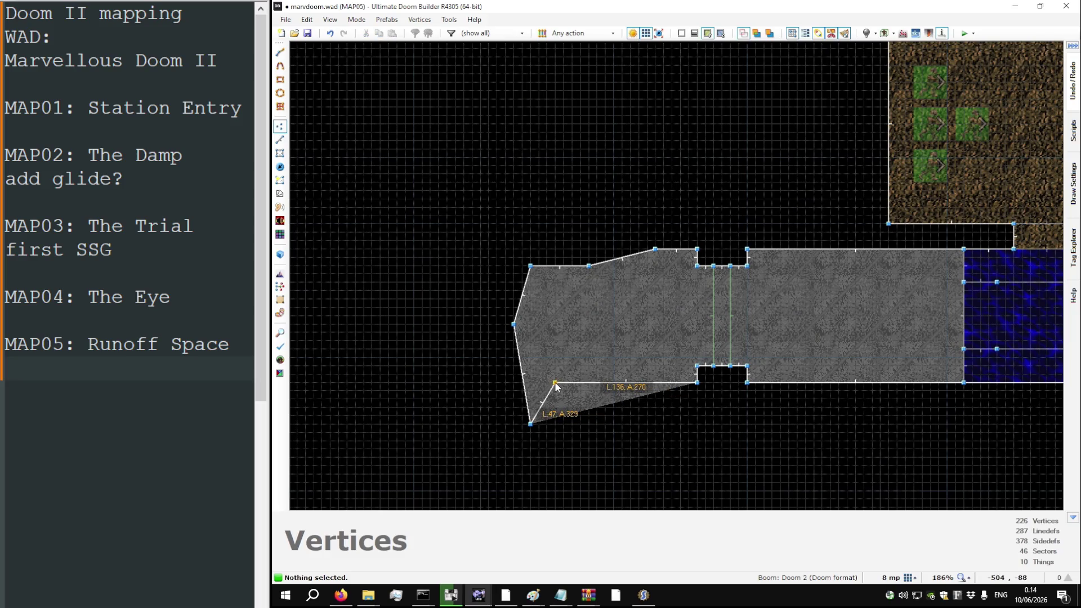
{"action": "mouse_move", "coordinate": [531, 423]}
{"action": "left_mouse_down"}
{"action": "mouse_move", "coordinate": [509, 380]}
{"action": "mouse_move", "coordinate": [506, 272]}
{"action": "mouse_move", "coordinate": [594, 266]}
{"action": "mouse_move", "coordinate": [555, 248]}
{"action": "left_mouse_up"}
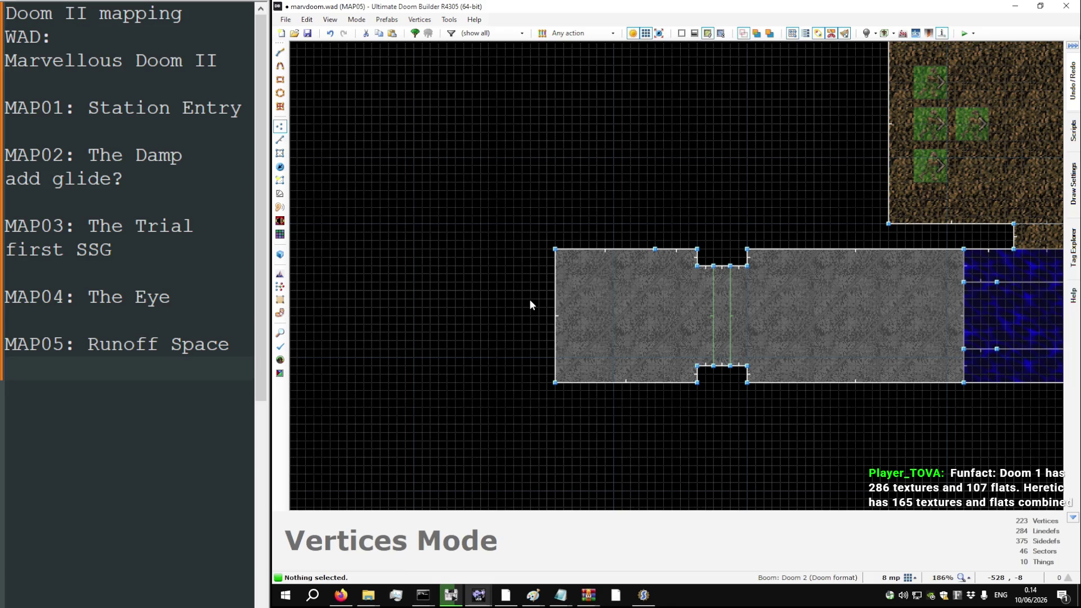
{"action": "scroll", "coordinate": [474, 296], "scroll_direction": "down", "scroll_amount": 3}
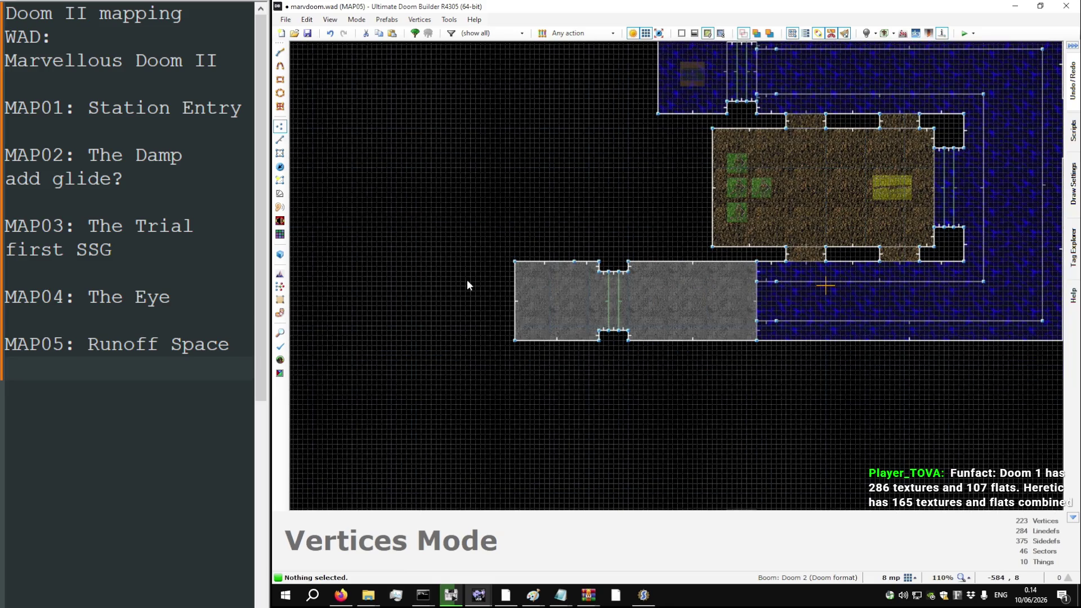
{"action": "key", "text": "w"}
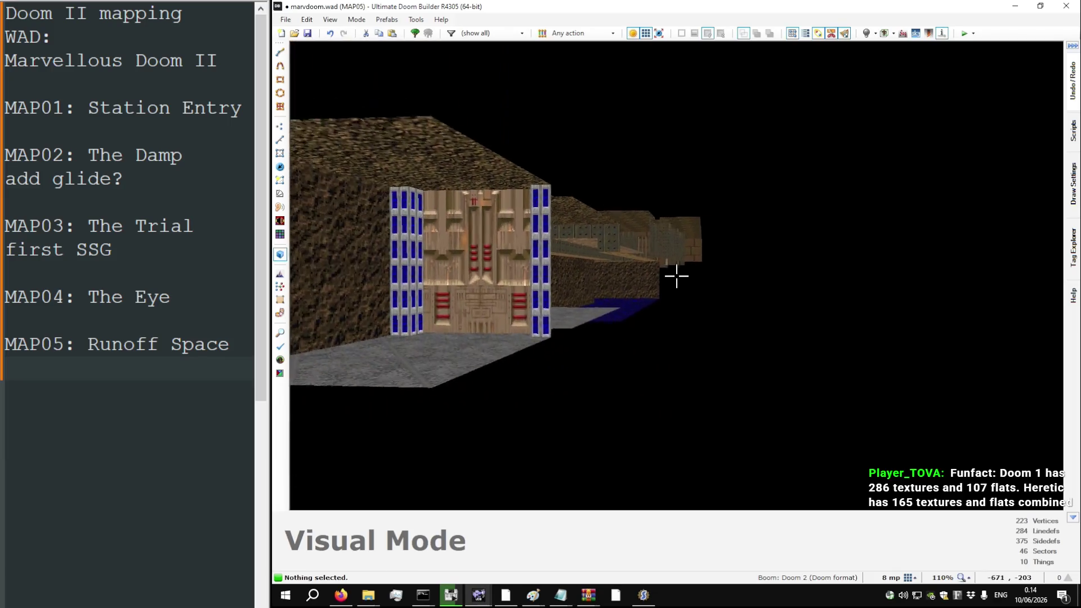
{"action": "key", "text": "w"}
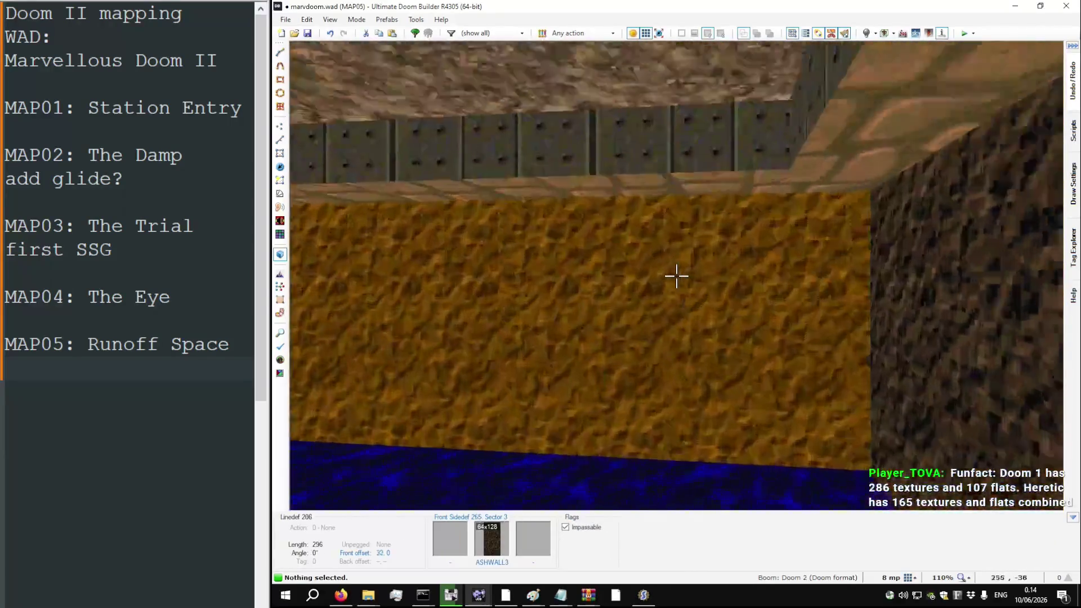
{"action": "key", "text": "s"}
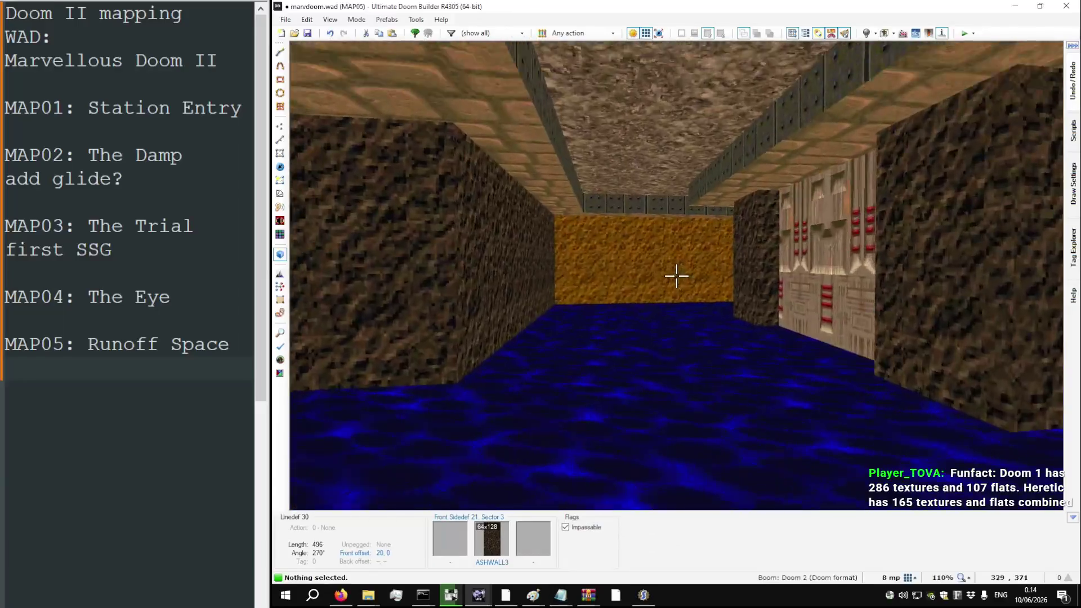
{"action": "key", "text": "w"}
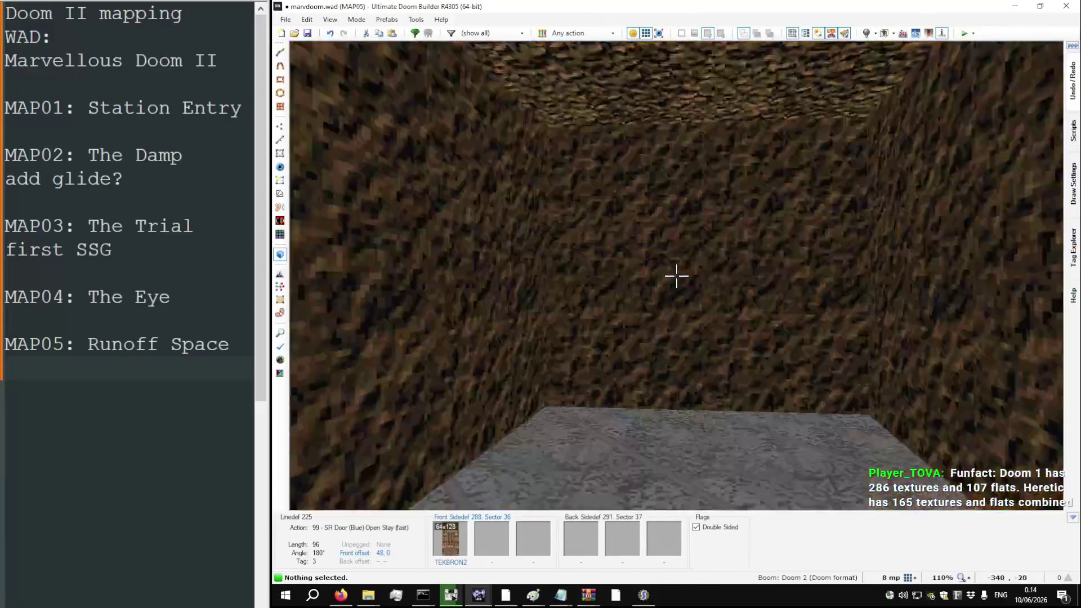
{"action": "key", "text": "q"}
{"action": "scroll", "coordinate": [670, 276], "scroll_direction": "down", "scroll_amount": 2}
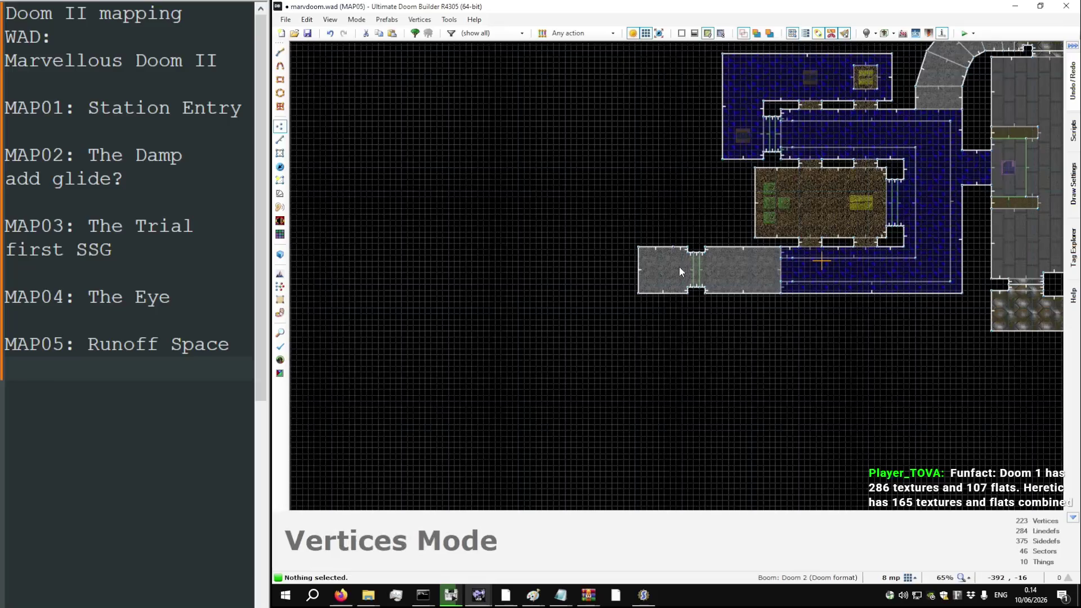
Step: Drag the grey room's bottom wall down and its top-left wall up to widen the west half
{"action": "scroll", "coordinate": [678, 267], "scroll_direction": "up", "scroll_amount": 5}
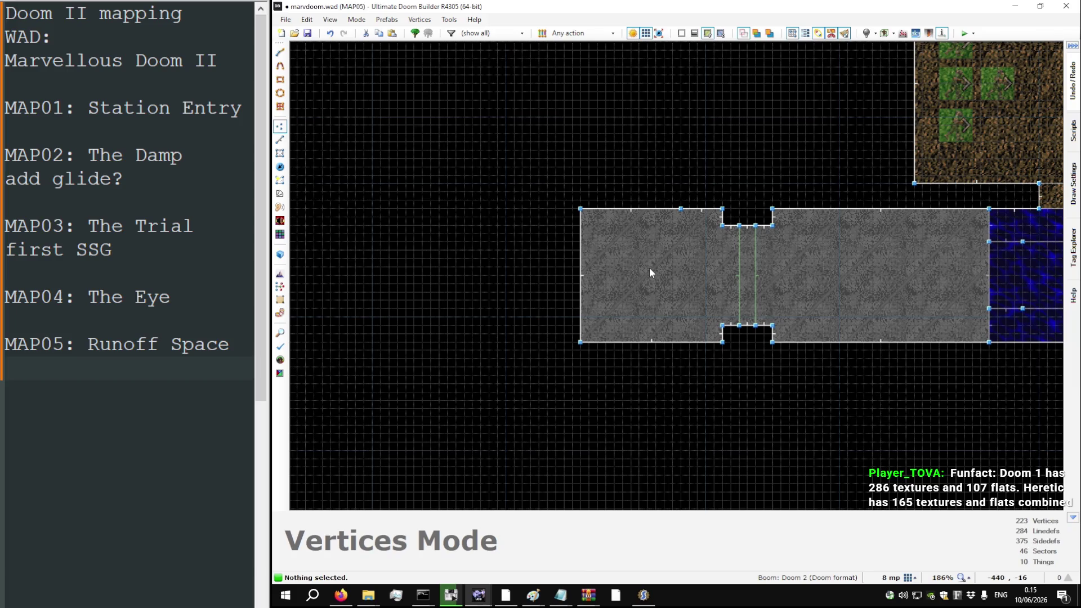
{"action": "key", "text": "l"}
{"action": "left_click_drag", "start_coordinate": [664, 341], "coordinate": [664, 350]}
{"action": "left_click_drag", "start_coordinate": [676, 208], "coordinate": [680, 183]}
{"action": "key", "text": "v"}
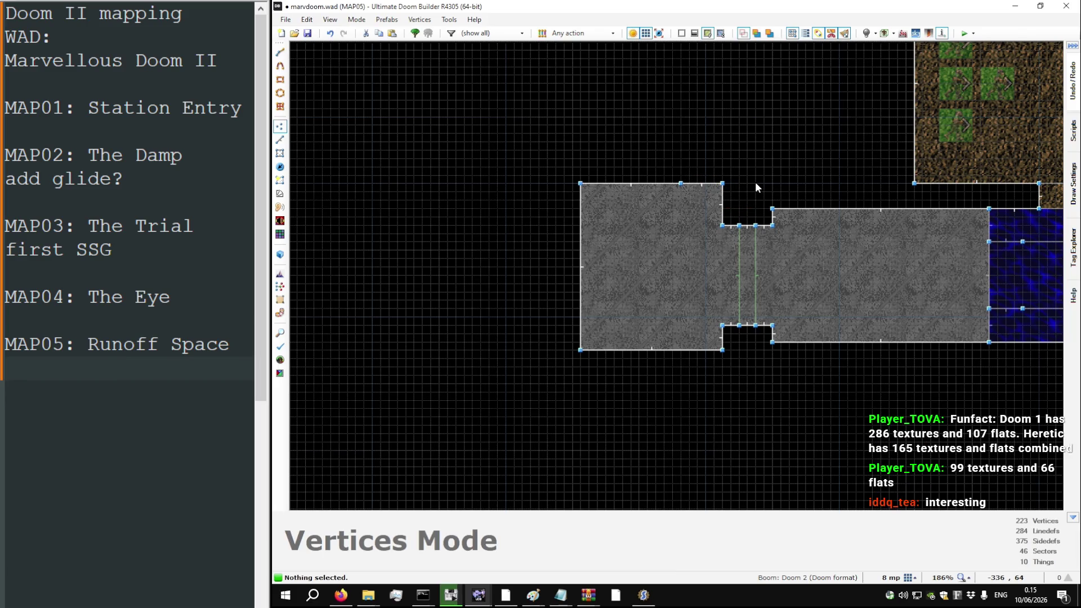
{"action": "key", "text": "t"}
{"action": "scroll", "coordinate": [702, 203], "scroll_direction": "up", "scroll_amount": 2}
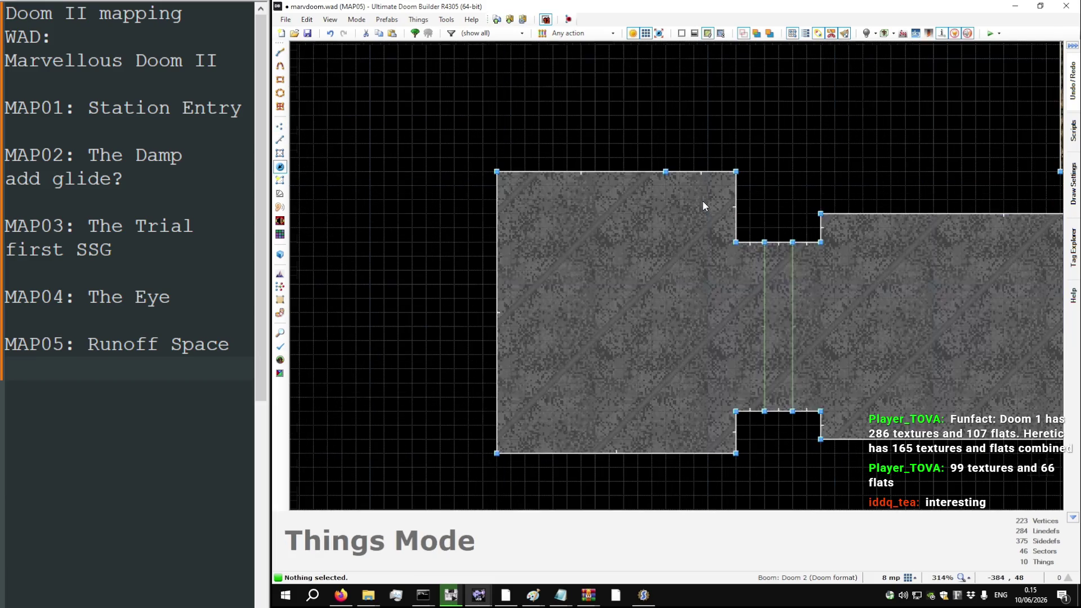
Step: Delete a stray placed thing and raise the grey room's top edge further
{"action": "scroll", "coordinate": [707, 206], "scroll_direction": "down", "scroll_amount": 3}
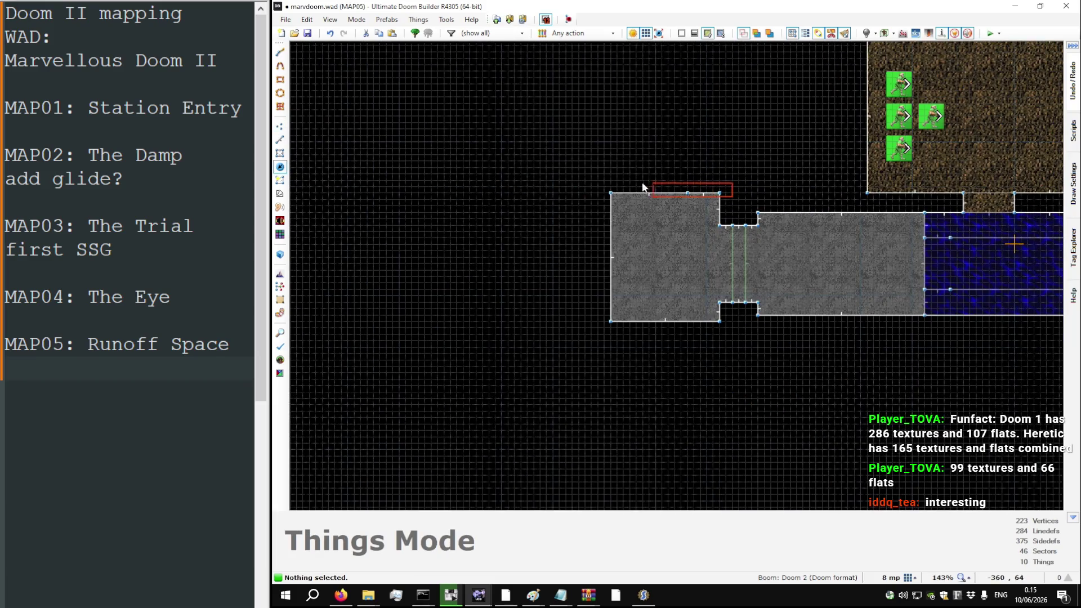
{"action": "right_click", "coordinate": [610, 179]}
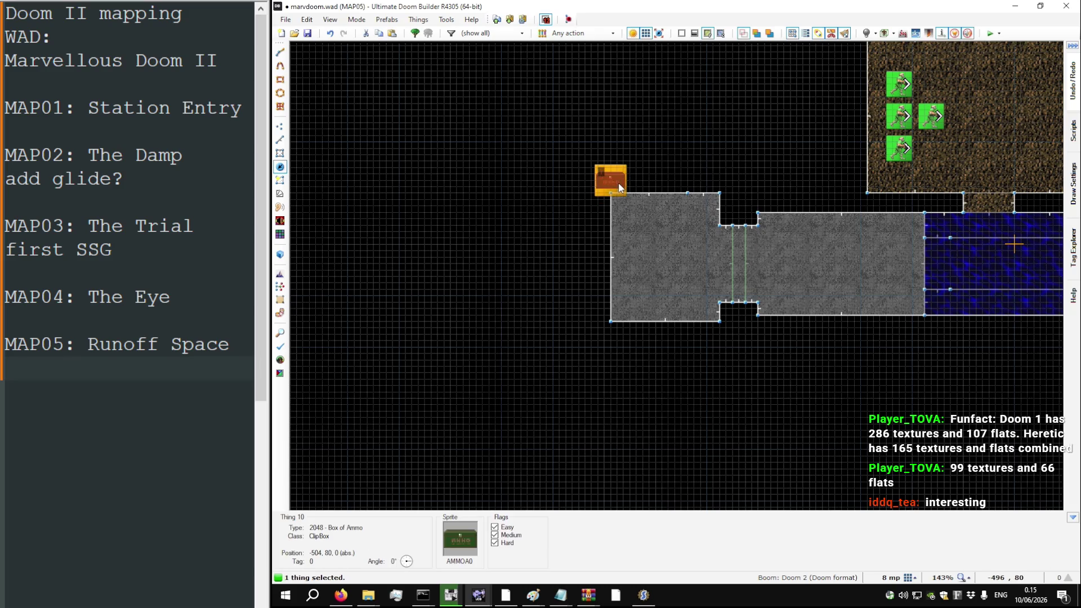
{"action": "key", "text": "Delete"}
{"action": "key", "text": "v"}
{"action": "mouse_move", "coordinate": [744, 197]}
{"action": "left_mouse_down"}
{"action": "mouse_move", "coordinate": [602, 186]}
{"action": "mouse_move", "coordinate": [611, 167]}
{"action": "left_mouse_up"}
{"action": "scroll", "coordinate": [725, 175], "scroll_direction": "up", "scroll_amount": 6}
Step: Draw the small alcove's outline by joining a new vertex to the wall and closing the shape
{"action": "key", "text": "d"}
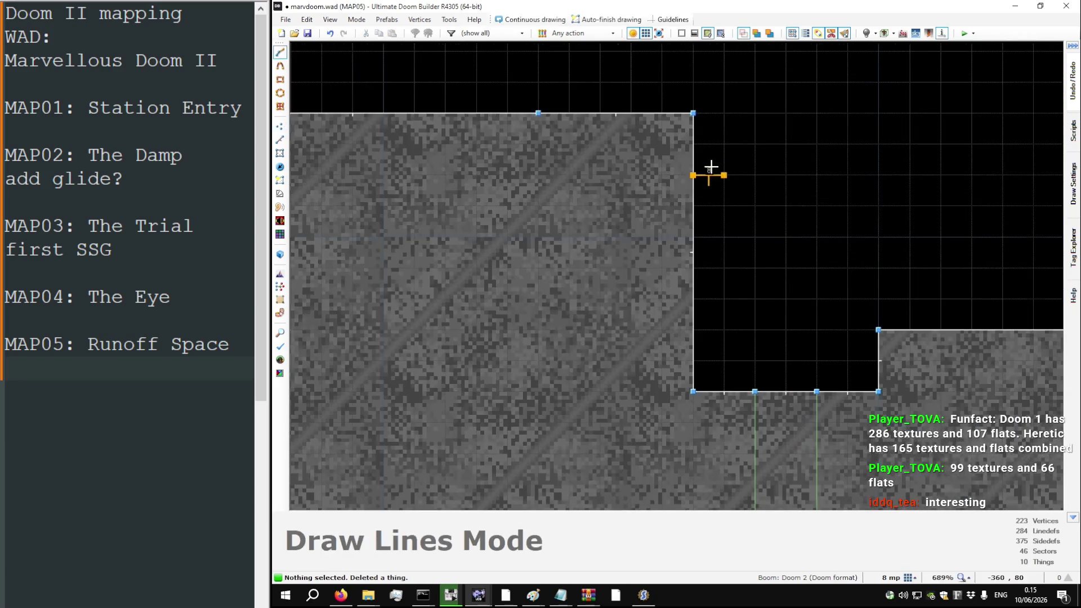
{"action": "key", "text": "Escape"}
{"action": "key", "text": "d"}
{"action": "left_click", "coordinate": [724, 329]}
{"action": "key", "text": "Return"}
{"action": "mouse_move", "coordinate": [725, 329]}
{"action": "left_mouse_down"}
{"action": "mouse_move", "coordinate": [698, 328]}
{"action": "mouse_move", "coordinate": [755, 205]}
{"action": "mouse_move", "coordinate": [837, 172]}
{"action": "mouse_move", "coordinate": [868, 175]}
{"action": "left_mouse_up"}
{"action": "key", "text": "Insert"}
Step: Turn the new thing into an Imp at angle 180 and move it into the alcove
{"action": "key", "text": "Insert"}
{"action": "mouse_move", "coordinate": [810, 208]}
{"action": "left_mouse_down"}
{"action": "mouse_move", "coordinate": [820, 320]}
{"action": "mouse_move", "coordinate": [847, 329]}
{"action": "left_mouse_up"}
{"action": "key", "text": "t"}
{"action": "key", "text": "Insert"}
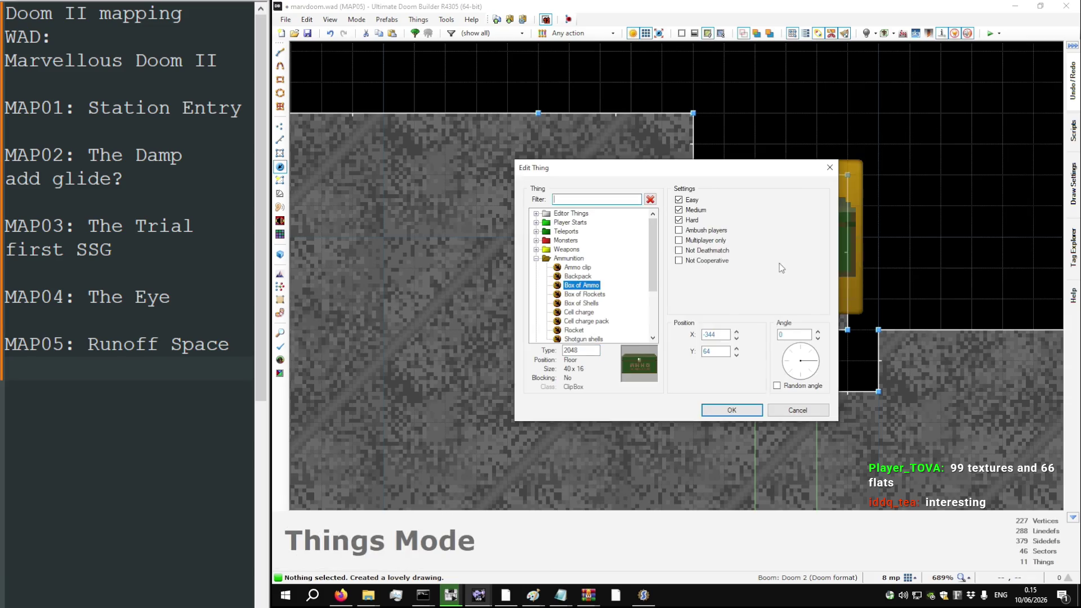
{"action": "left_click", "coordinate": [536, 241]}
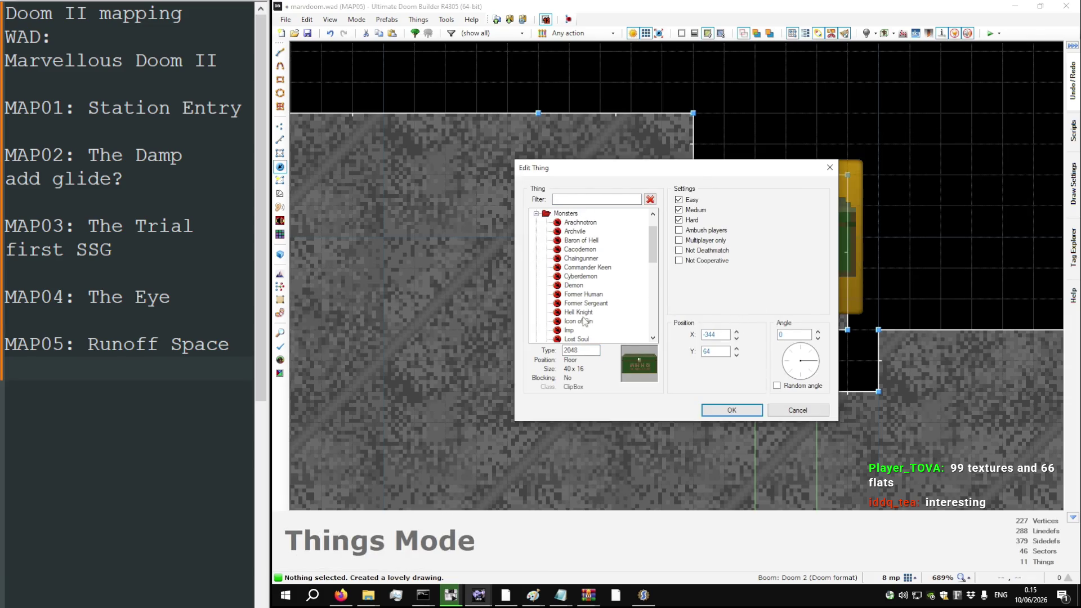
{"action": "left_click", "coordinate": [569, 330]}
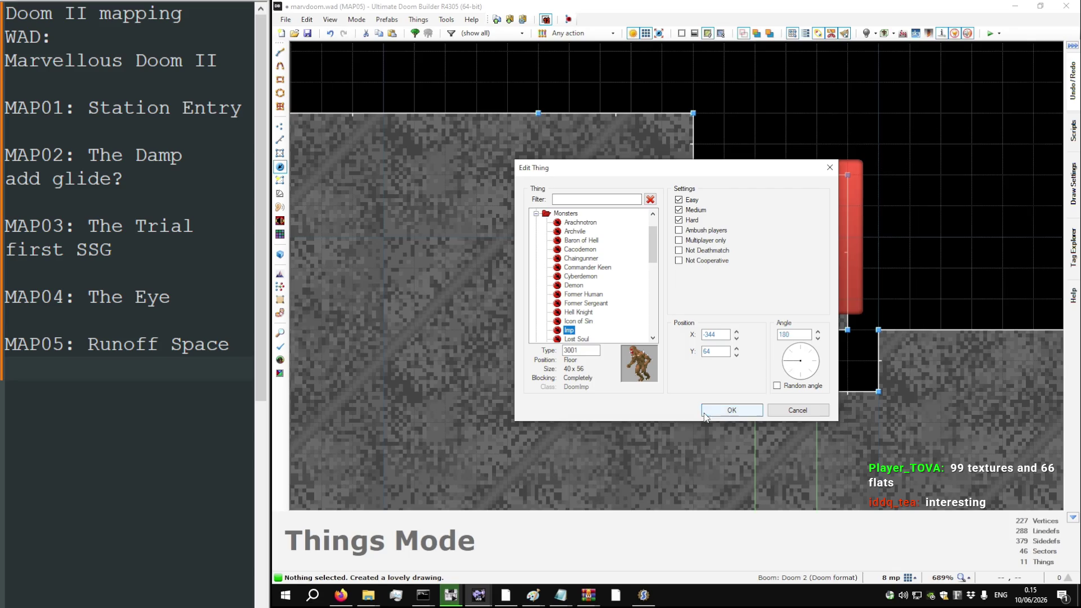
{"action": "left_click", "coordinate": [731, 410]}
{"action": "mouse_move", "coordinate": [759, 302]}
{"action": "left_mouse_down"}
{"action": "mouse_move", "coordinate": [751, 268]}
{"action": "mouse_move", "coordinate": [616, 326]}
{"action": "mouse_move", "coordinate": [781, 283]}
{"action": "left_mouse_up"}
{"action": "right_click", "coordinate": [726, 263]}
{"action": "left_click", "coordinate": [730, 409]}
{"action": "key", "text": "["}
{"action": "scroll", "coordinate": [776, 236], "scroll_direction": "down", "scroll_amount": 2}
Step: Drag the alcove's corner vertices so its top, bottom and right edges run straight
{"action": "key", "text": "v"}
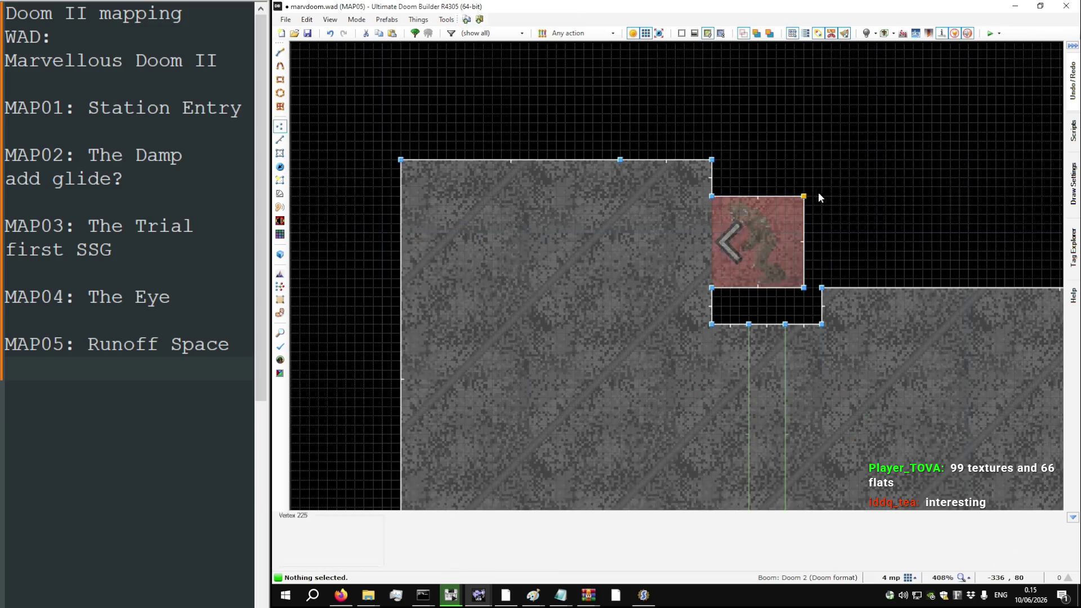
{"action": "scroll", "coordinate": [817, 193], "scroll_direction": "up", "scroll_amount": 2}
{"action": "left_click_drag", "start_coordinate": [780, 199], "coordinate": [792, 182]}
{"action": "left_click_drag", "start_coordinate": [777, 352], "coordinate": [793, 367]}
{"action": "left_click_drag", "start_coordinate": [625, 358], "coordinate": [624, 372]}
{"action": "left_click_drag", "start_coordinate": [623, 197], "coordinate": [623, 182]}
Step: Save the map and switch to the reference DOOM2.WAD MAP05
{"action": "key", "text": "ctrl+s"}
{"action": "scroll", "coordinate": [737, 182], "scroll_direction": "down", "scroll_amount": 5}
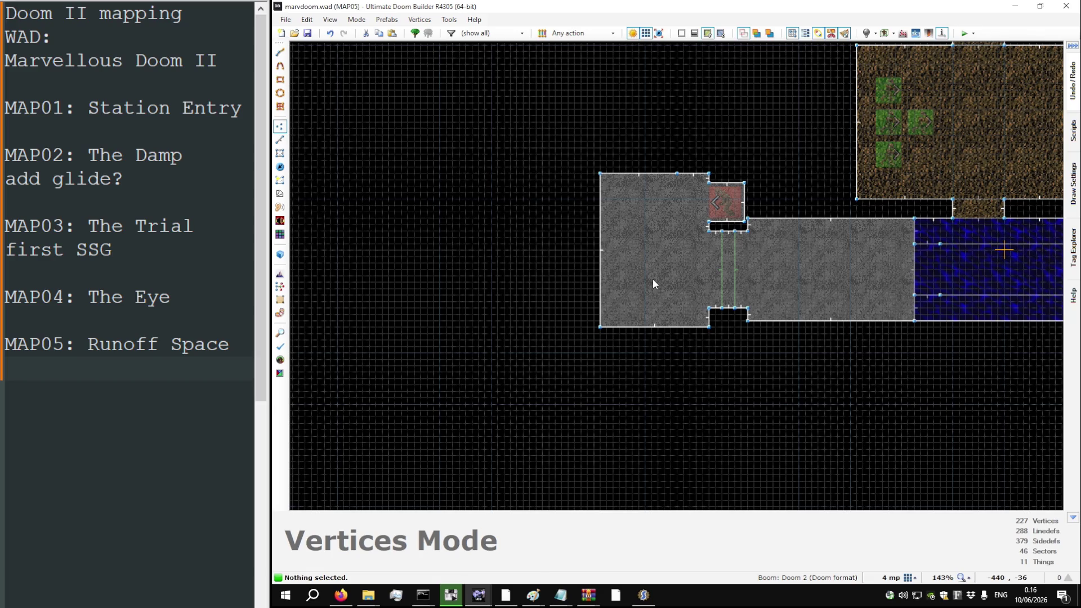
{"action": "scroll", "coordinate": [558, 285], "scroll_direction": "down", "scroll_amount": 6}
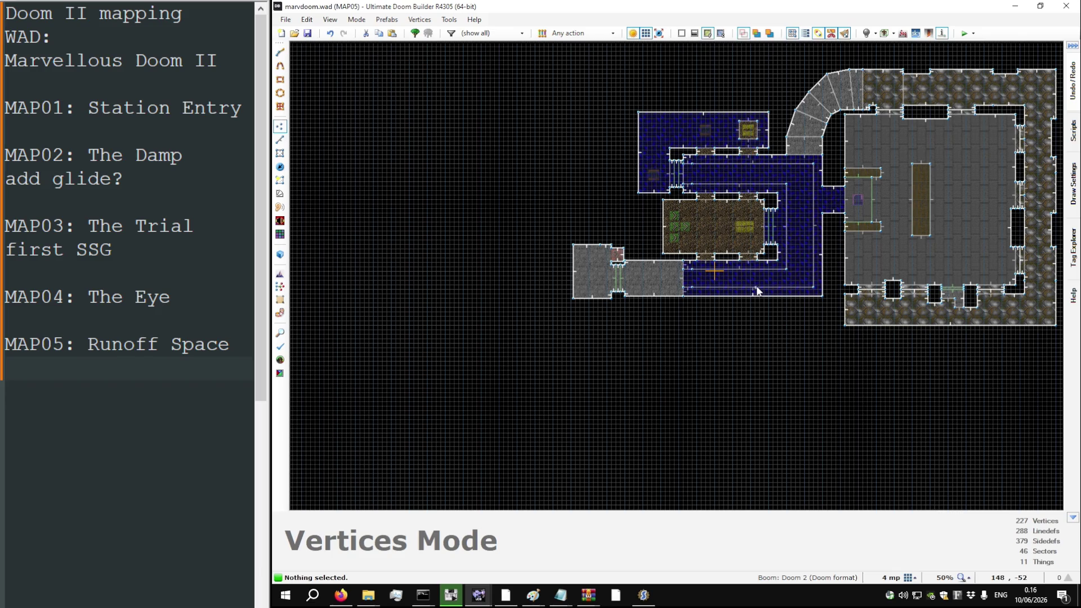
{"action": "scroll", "coordinate": [647, 366], "scroll_direction": "down", "scroll_amount": 1}
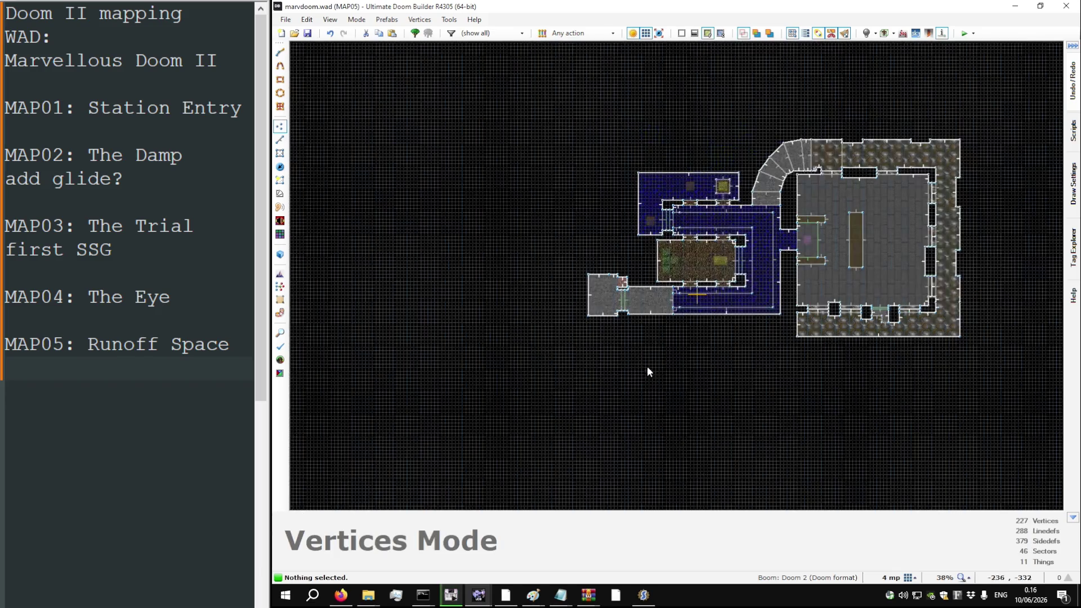
{"action": "key", "text": "alt+Tab"}
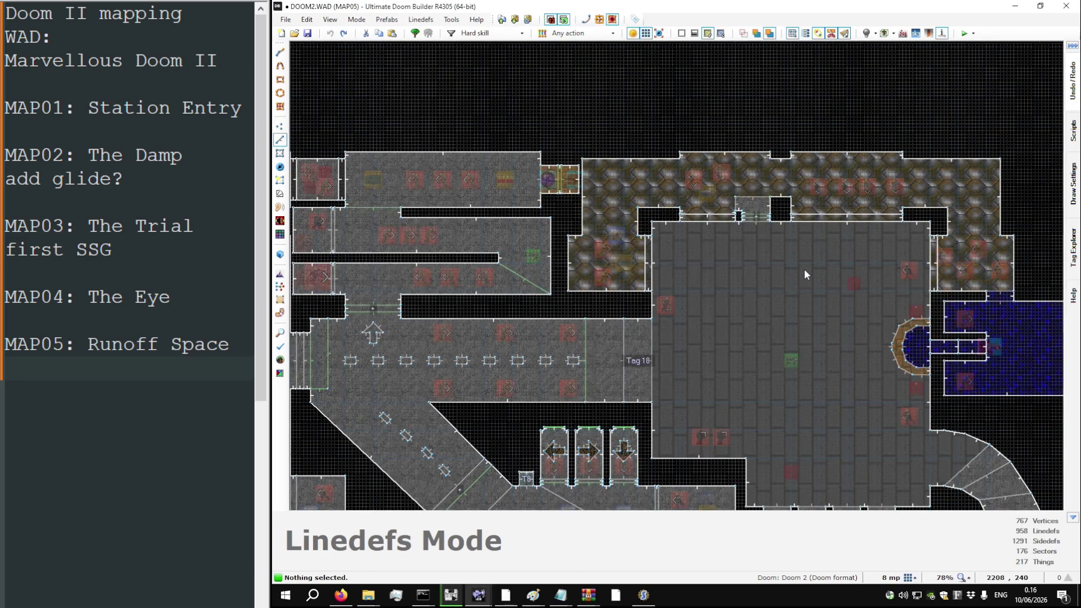
{"action": "scroll", "coordinate": [804, 269], "scroll_direction": "down", "scroll_amount": 5}
{"action": "scroll", "coordinate": [633, 414], "scroll_direction": "up", "scroll_amount": 3}
{"action": "scroll", "coordinate": [632, 414], "scroll_direction": "down", "scroll_amount": 3}
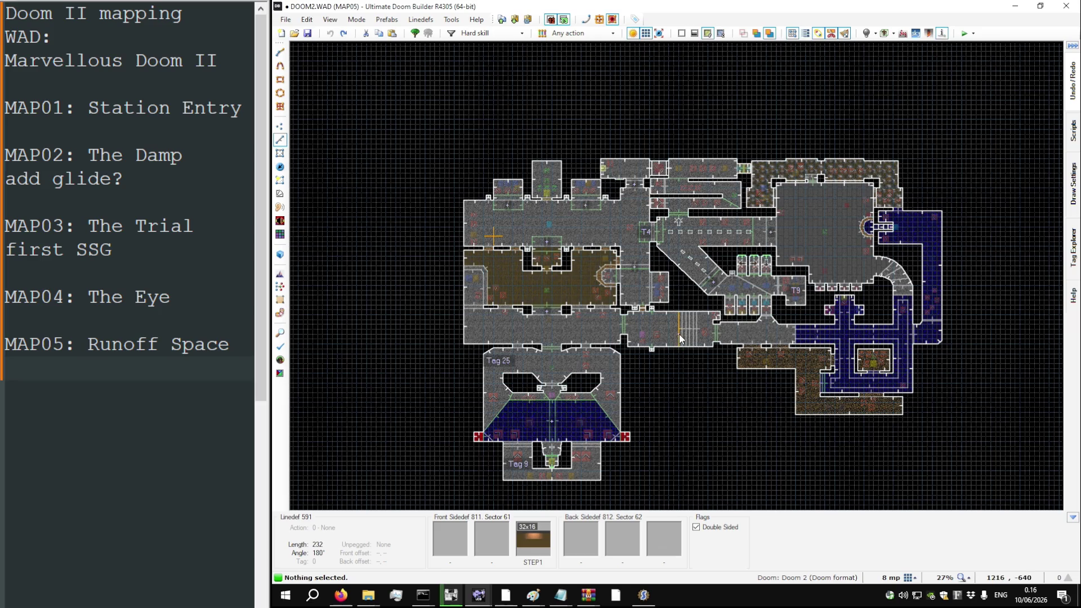
{"action": "scroll", "coordinate": [462, 221], "scroll_direction": "up", "scroll_amount": 4}
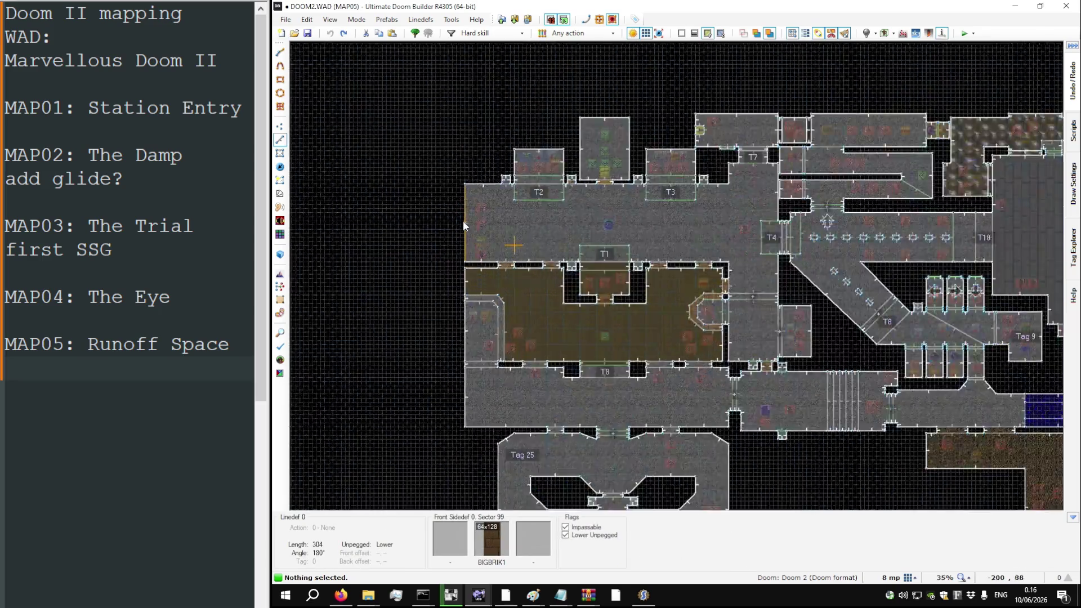
{"action": "scroll", "coordinate": [454, 224], "scroll_direction": "up", "scroll_amount": 2}
{"action": "key", "text": "Insert"}
{"action": "scroll", "coordinate": [455, 224], "scroll_direction": "down", "scroll_amount": 8}
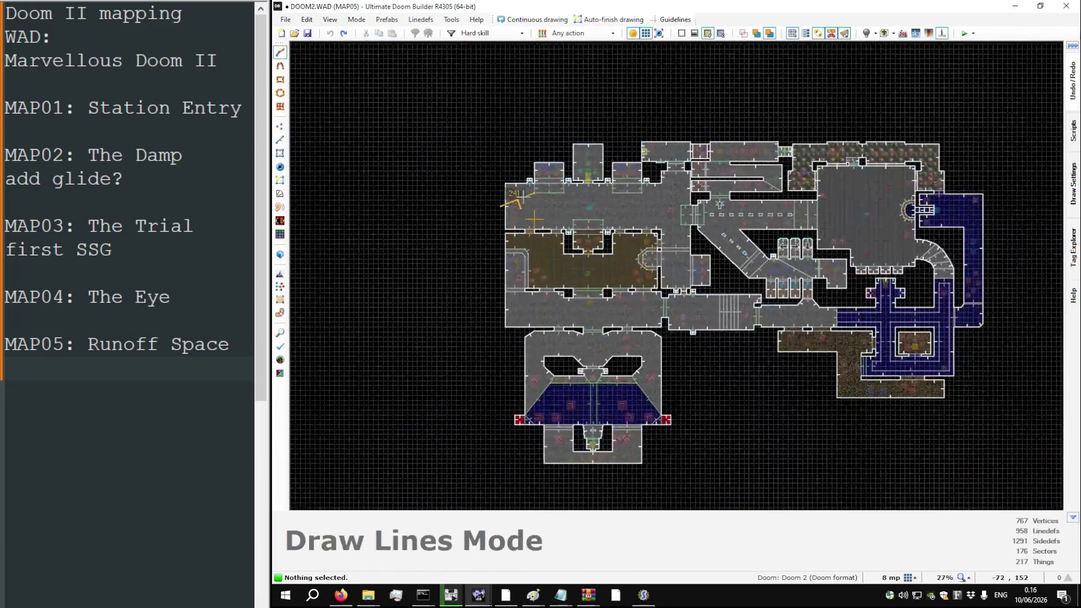
{"action": "scroll", "coordinate": [680, 200], "scroll_direction": "up", "scroll_amount": 5}
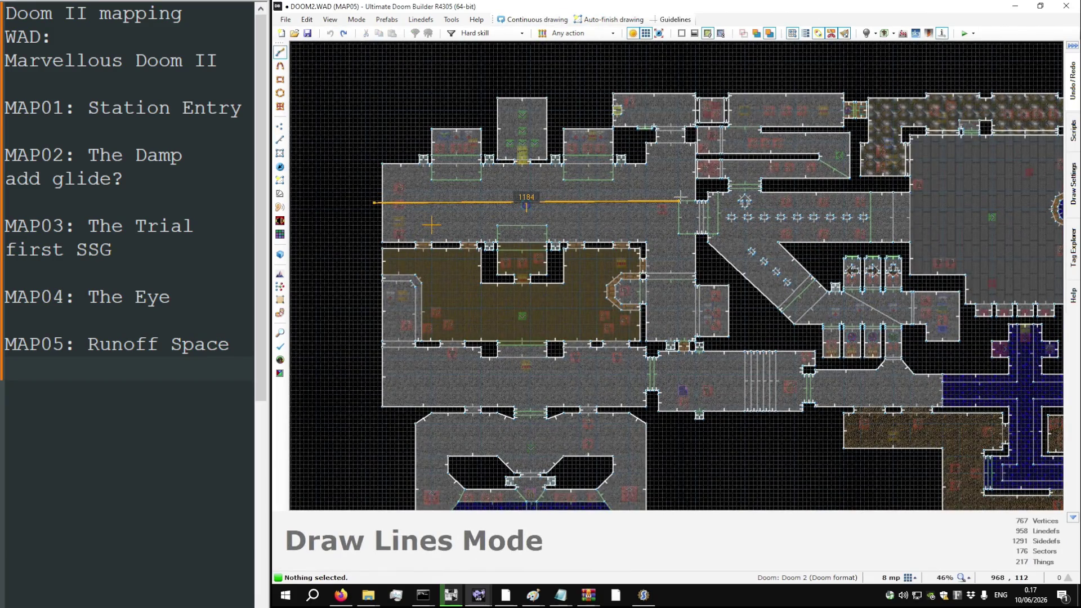
{"action": "key", "text": "Escape"}
{"action": "key", "text": "Insert"}
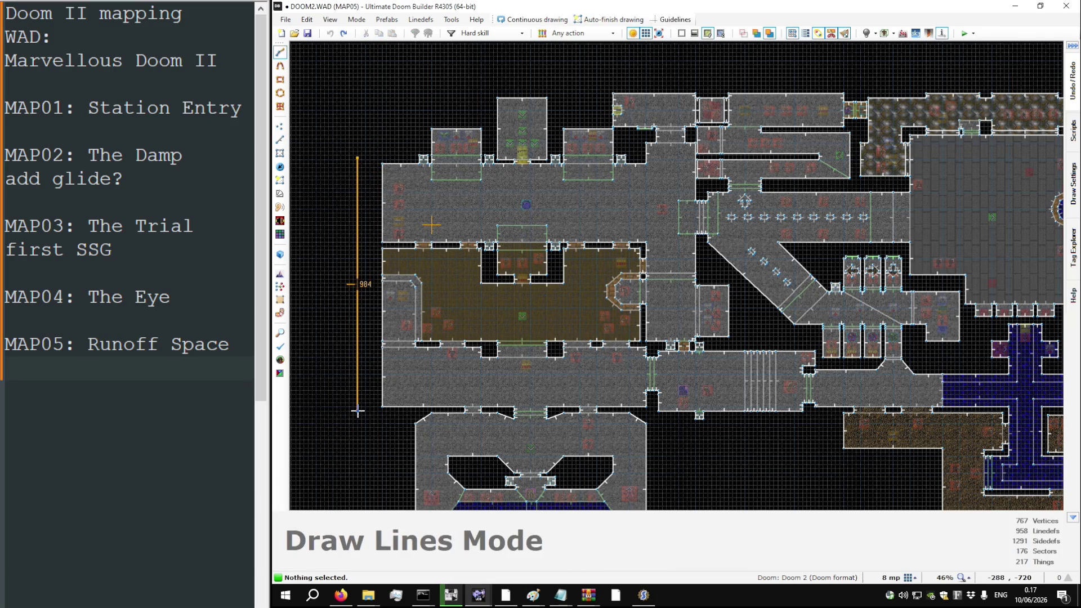
{"action": "key", "text": "Escape"}
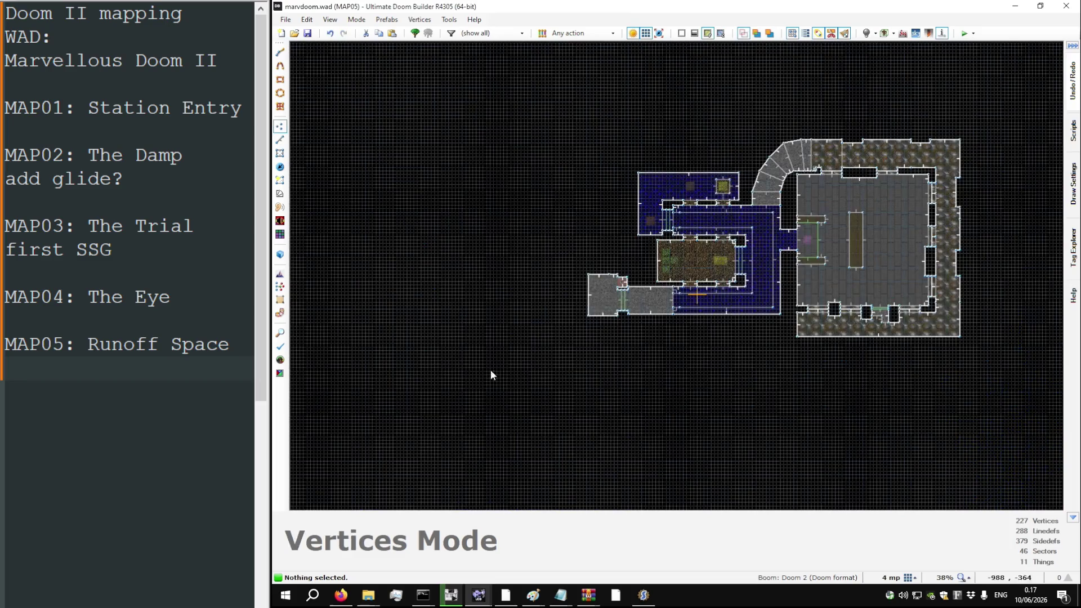
{"action": "scroll", "coordinate": [549, 329], "scroll_direction": "up", "scroll_amount": 6}
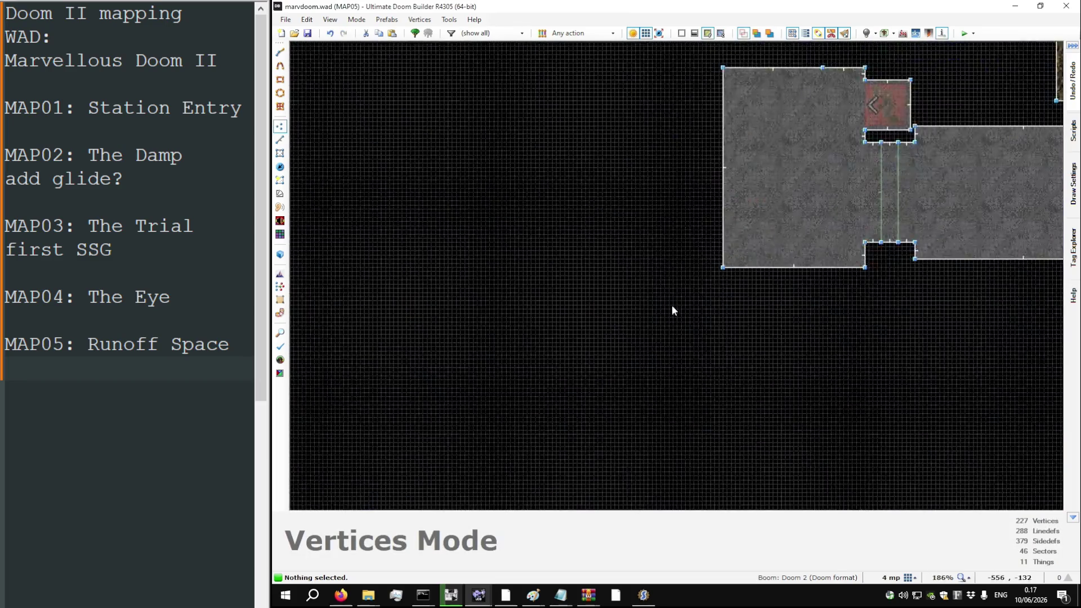
Step: Draw a 1024-by-1260 rectangular room west of the starting area on a 32-unit grid
{"action": "scroll", "coordinate": [711, 321], "scroll_direction": "up", "scroll_amount": 3}
{"action": "key", "text": "Insert"}
{"action": "scroll", "coordinate": [745, 318], "scroll_direction": "down", "scroll_amount": 8}
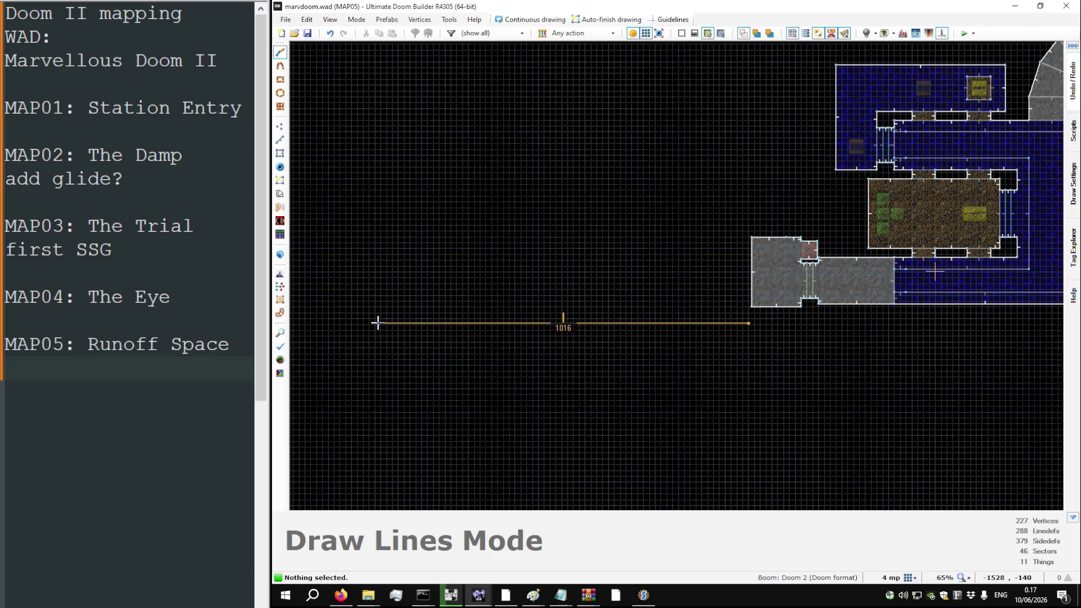
{"action": "key", "text": "bracketright"}
{"action": "key", "text": "bracketright"}
{"action": "key", "text": "bracketright"}
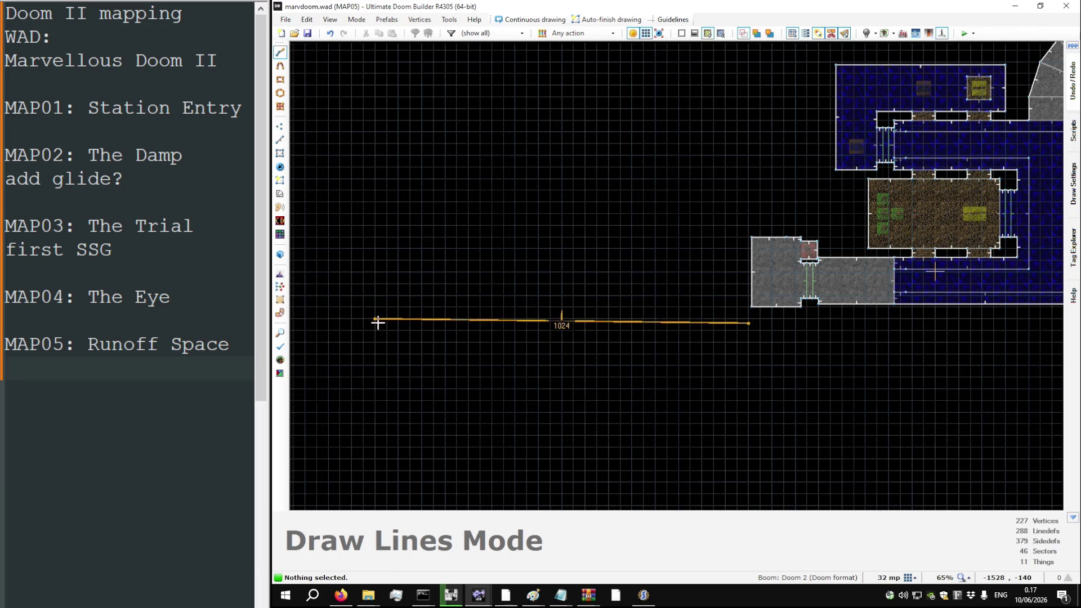
{"action": "scroll", "coordinate": [377, 322], "scroll_direction": "down", "scroll_amount": 3}
{"action": "left_click", "coordinate": [385, 336]}
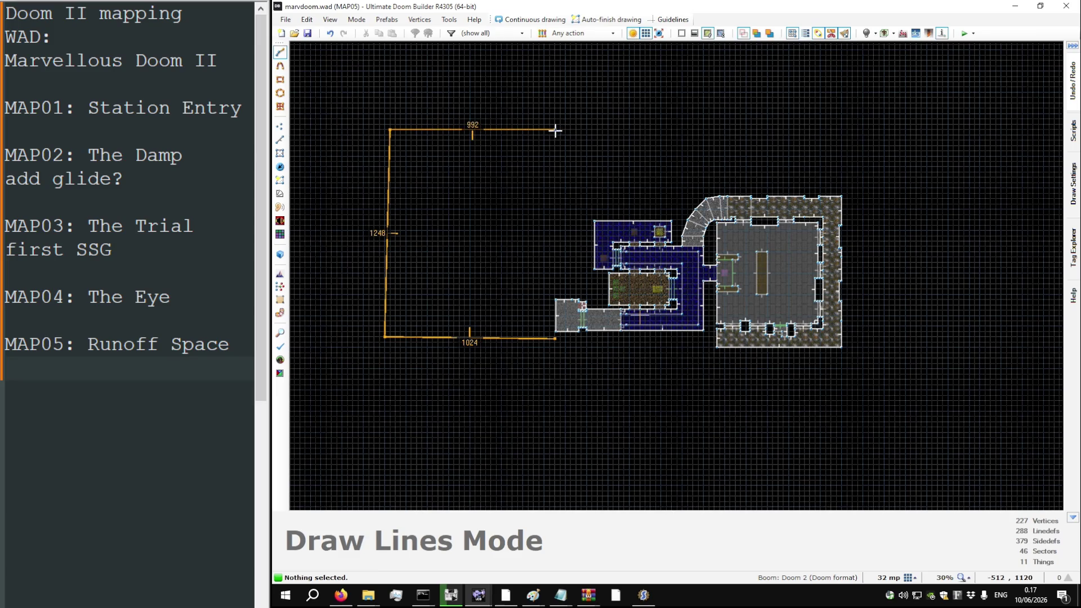
{"action": "scroll", "coordinate": [550, 319], "scroll_direction": "up", "scroll_amount": 5}
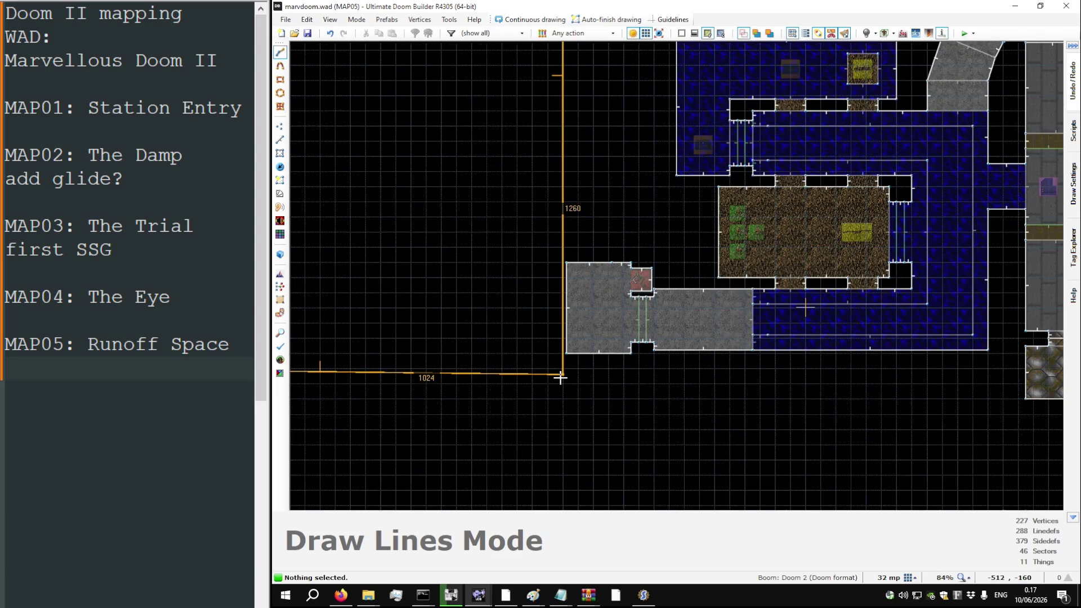
{"action": "left_click", "coordinate": [561, 373]}
{"action": "scroll", "coordinate": [591, 402], "scroll_direction": "up", "scroll_amount": 6}
Step: Shift the middle sector's left linedef to join the new room to the grey entrance room
{"action": "right_click", "coordinate": [534, 371]}
{"action": "key", "text": "Return"}
{"action": "key", "text": "l"}
{"action": "left_click_drag", "start_coordinate": [539, 297], "coordinate": [528, 266]}
{"action": "scroll", "coordinate": [599, 291], "scroll_direction": "down", "scroll_amount": 10}
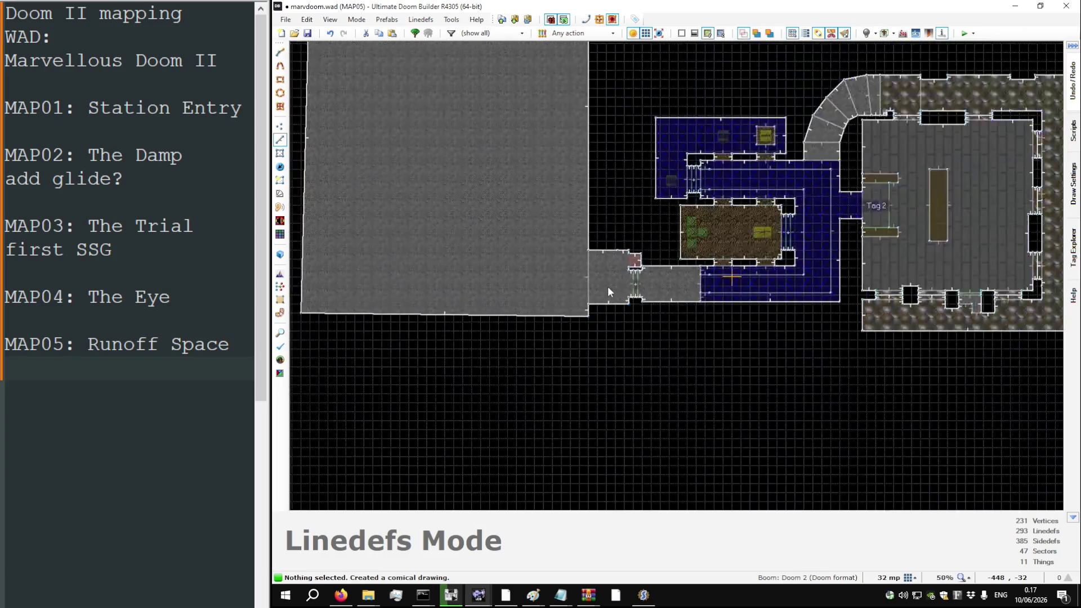
Step: Fly to the Imp alcove in 3D and paste ASHWALL3 onto the walls beside the blue door
{"action": "key", "text": "w"}
{"action": "key", "text": "w"}
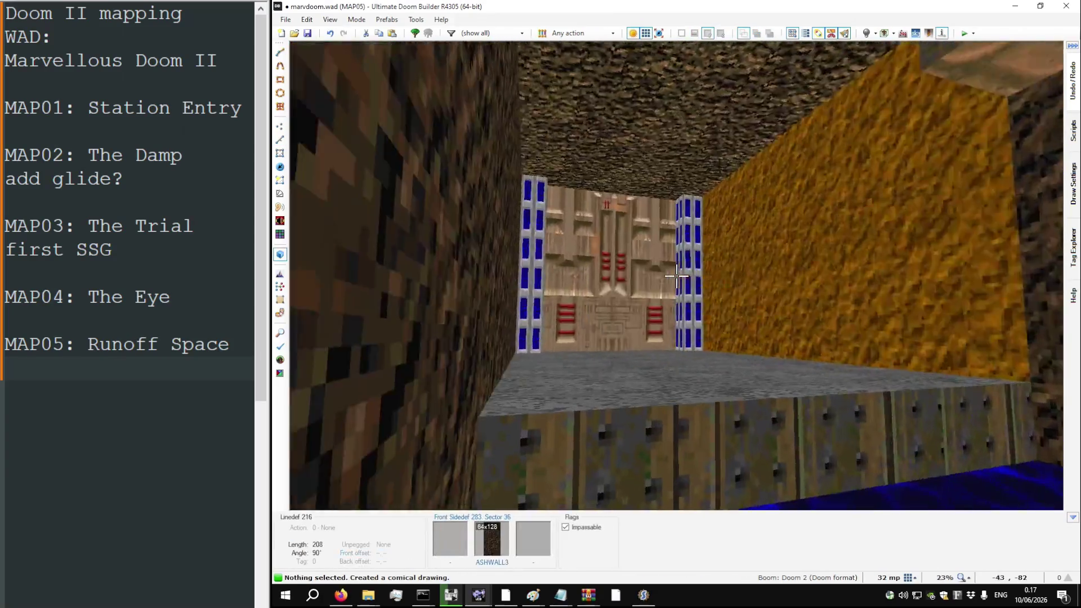
{"action": "key", "text": "w"}
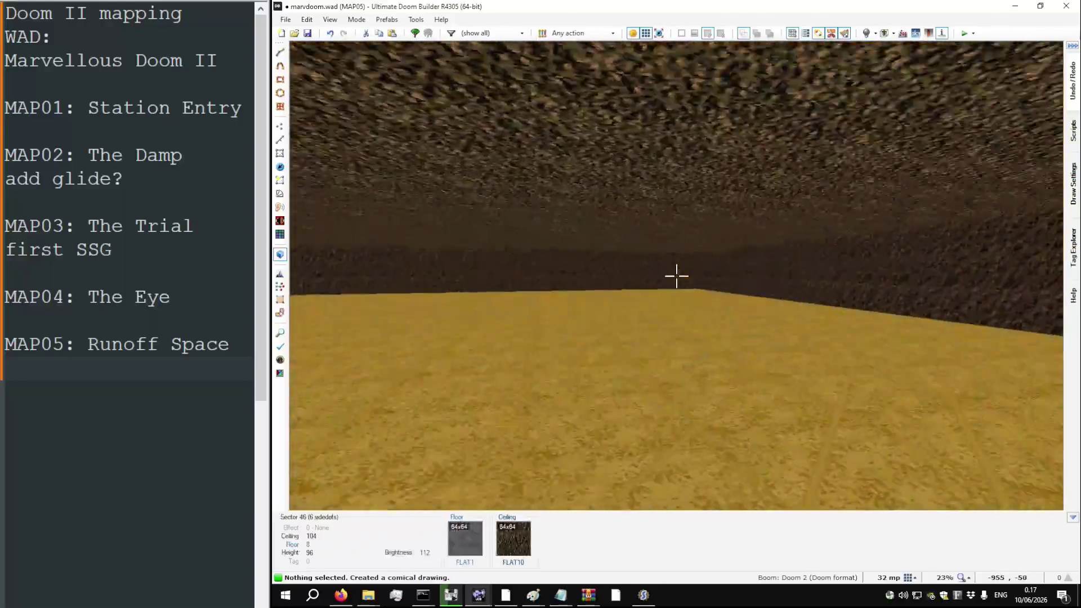
{"action": "key", "text": "w"}
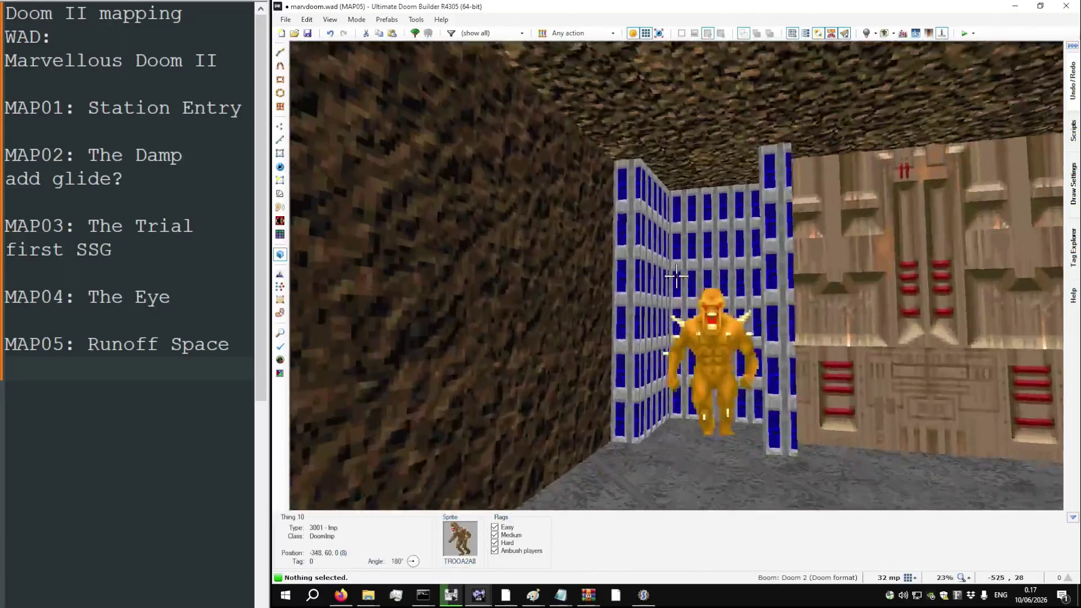
{"action": "key", "text": "w"}
{"action": "key", "text": "ctrl+v"}
{"action": "key", "text": "w"}
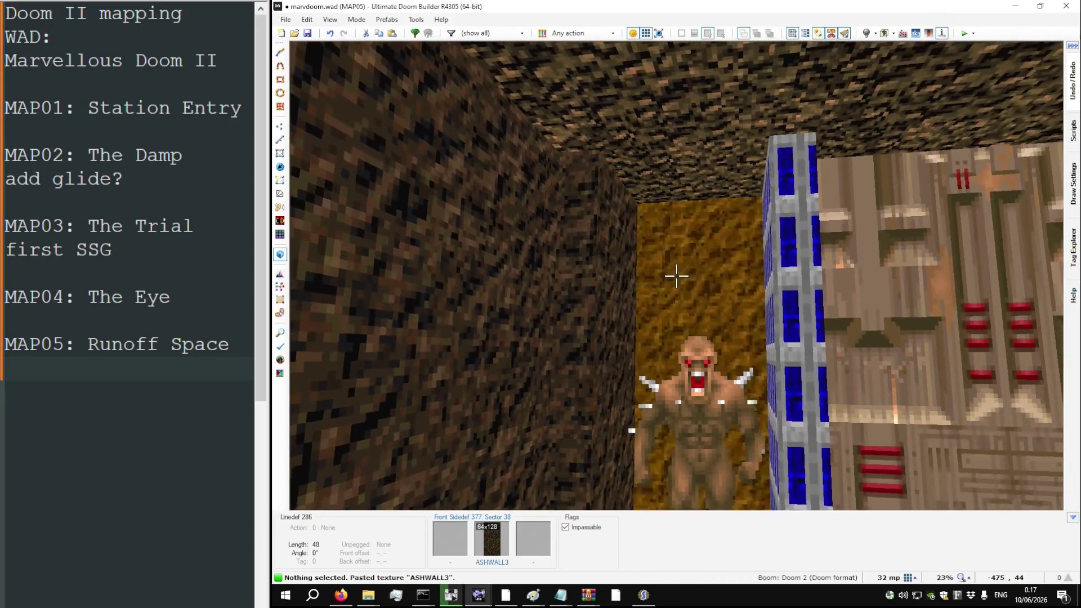
{"action": "key", "text": "w"}
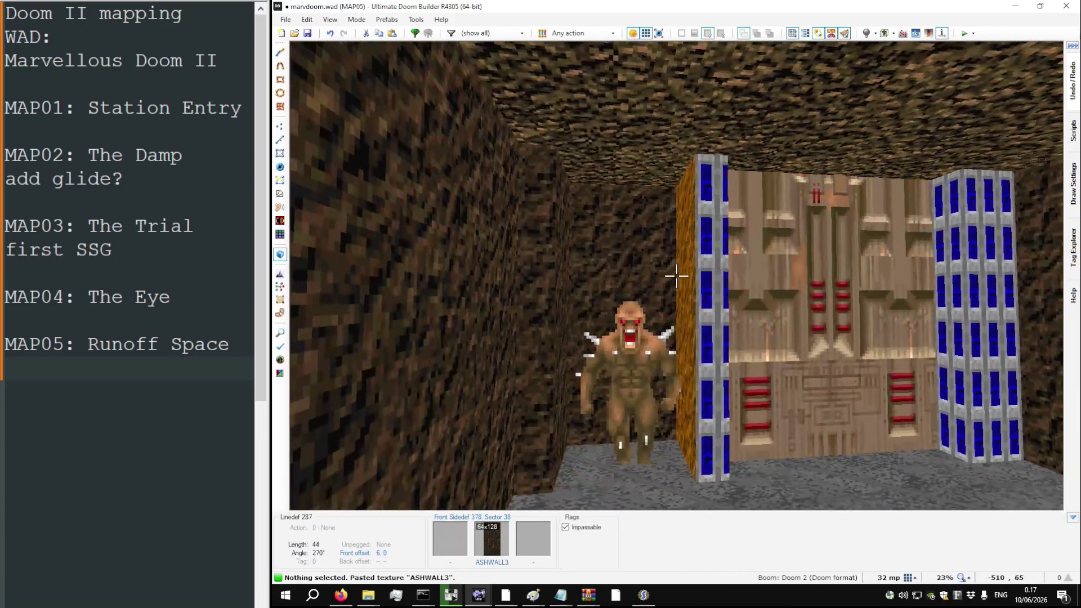
{"action": "key", "text": "q"}
{"action": "scroll", "coordinate": [667, 272], "scroll_direction": "up", "scroll_amount": 8}
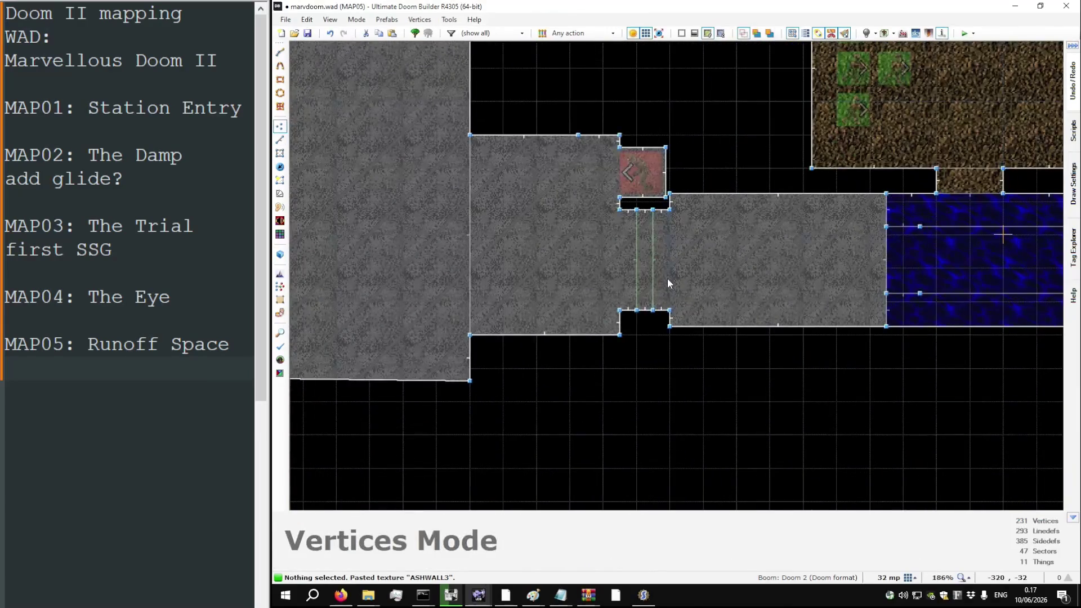
Step: Refine the grid and add a vertex on the notch's left edge, checking the door in 3D
{"action": "scroll", "coordinate": [646, 335], "scroll_direction": "up", "scroll_amount": 7}
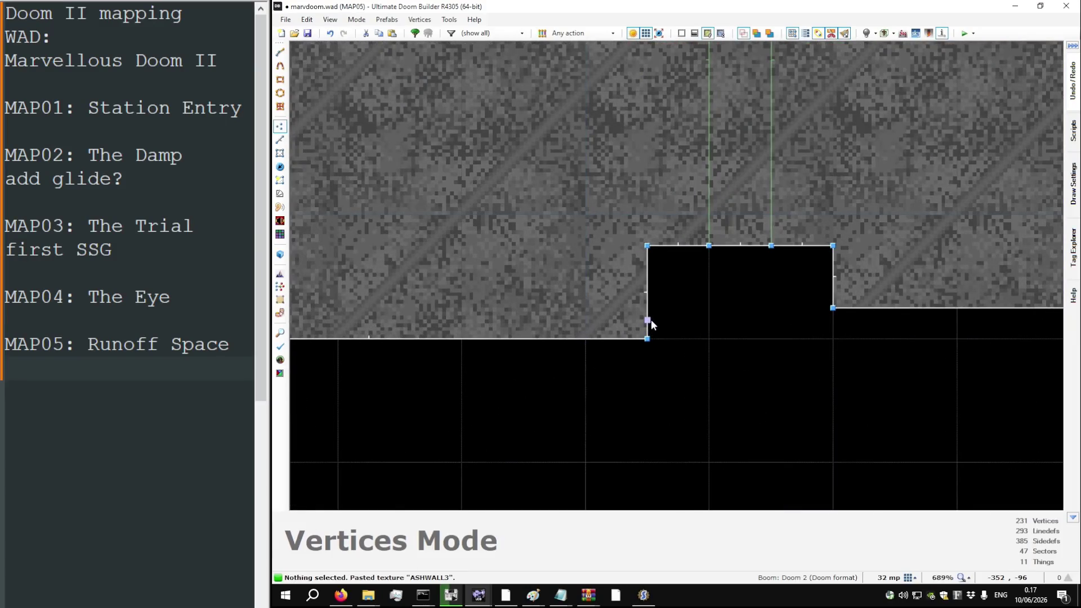
{"action": "key", "text": "bracketleft"}
{"action": "key", "text": "bracketleft"}
{"action": "scroll", "coordinate": [650, 321], "scroll_direction": "up", "scroll_amount": 5}
{"action": "right_click", "coordinate": [656, 302]}
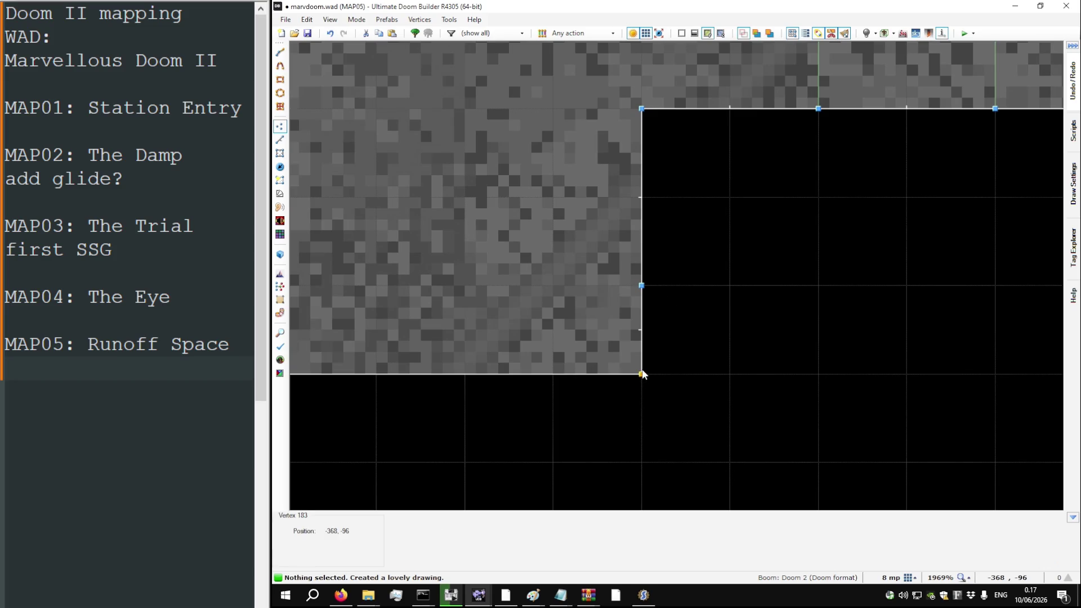
{"action": "key", "text": "w"}
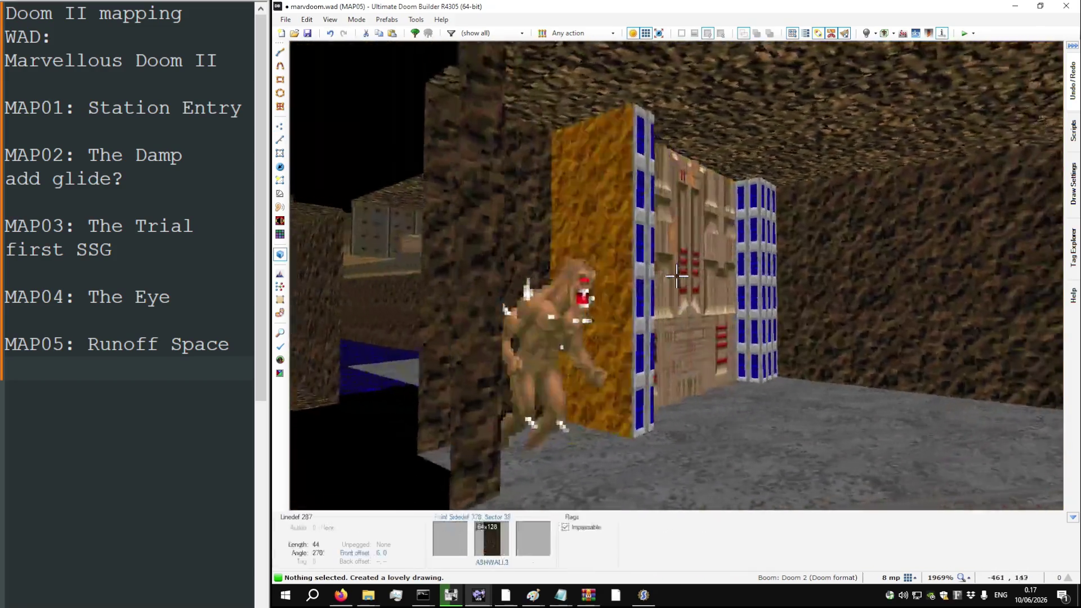
{"action": "key", "text": "ctrl+v"}
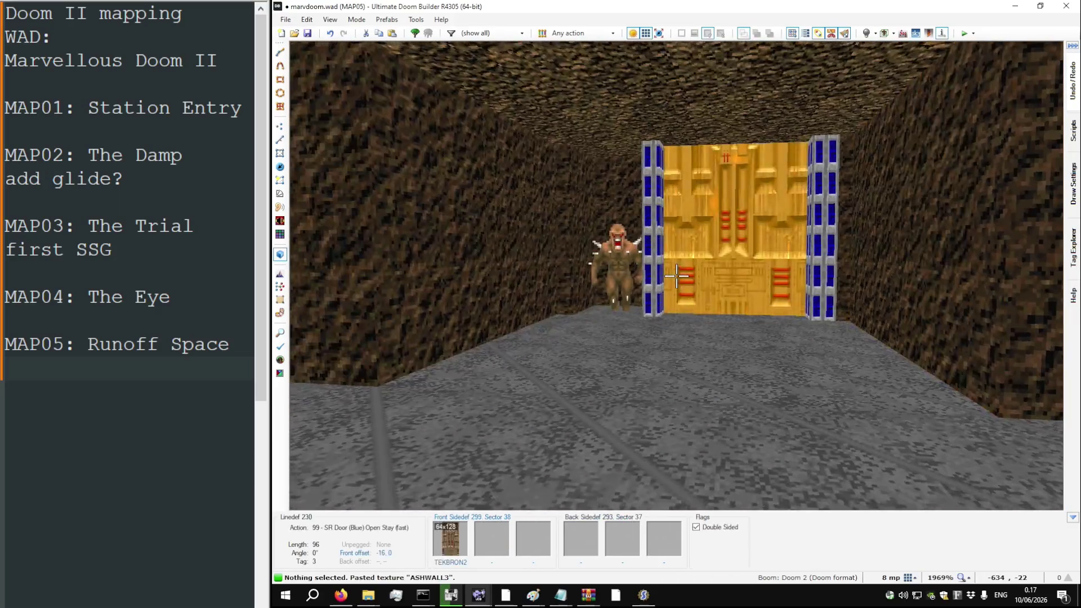
{"action": "key", "text": "w"}
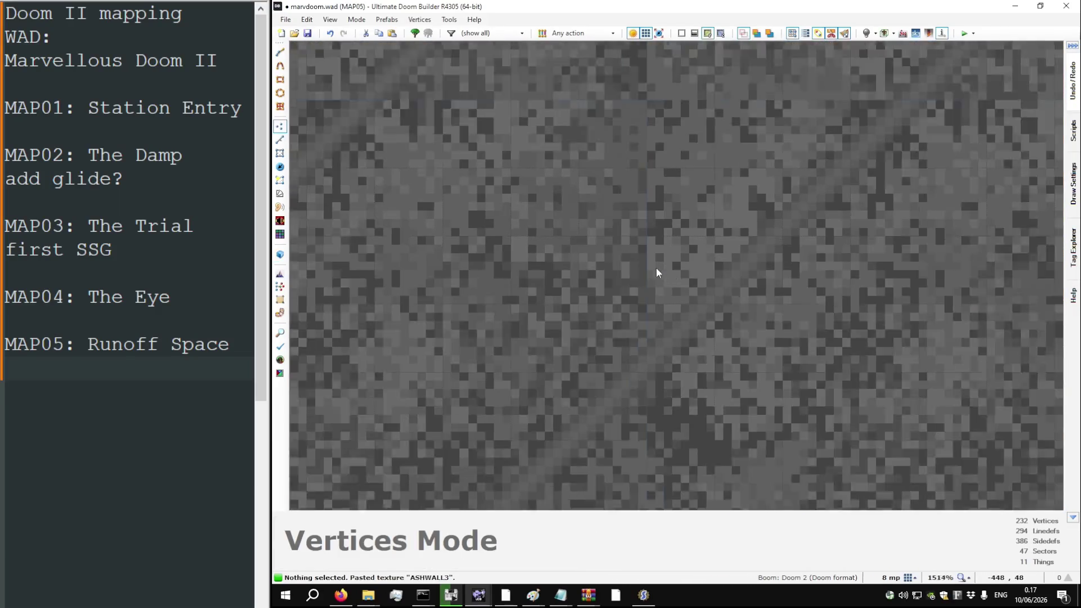
Step: Shift the imp alcove and pillar block upward and add a vertex on the black sector's top edge
{"action": "scroll", "coordinate": [676, 259], "scroll_direction": "down", "scroll_amount": 8}
{"action": "scroll", "coordinate": [732, 265], "scroll_direction": "up", "scroll_amount": 6}
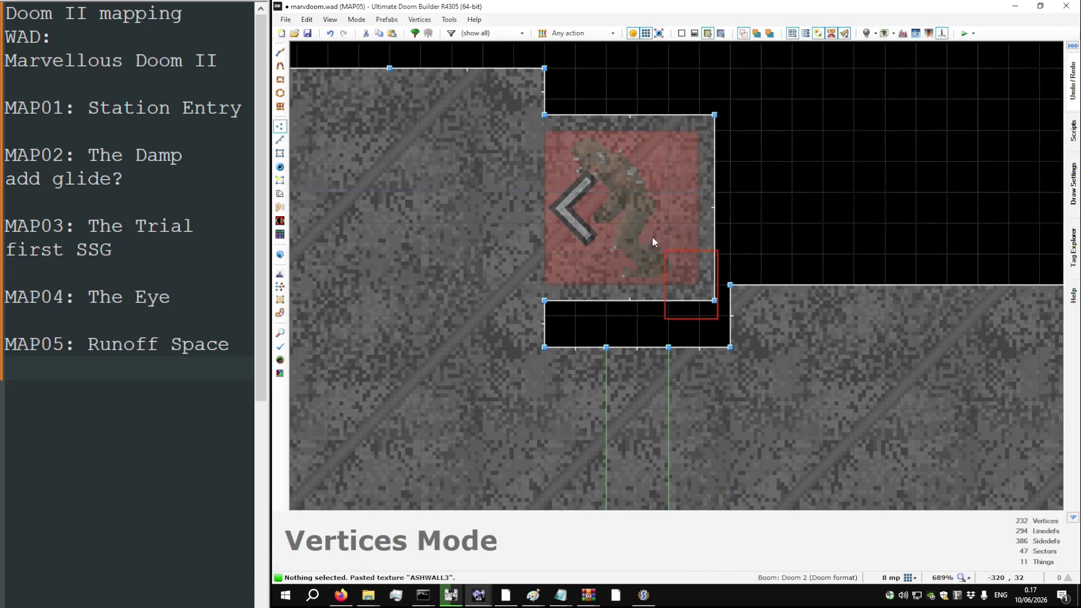
{"action": "left_click_drag", "start_coordinate": [543, 114], "coordinate": [543, 99]}
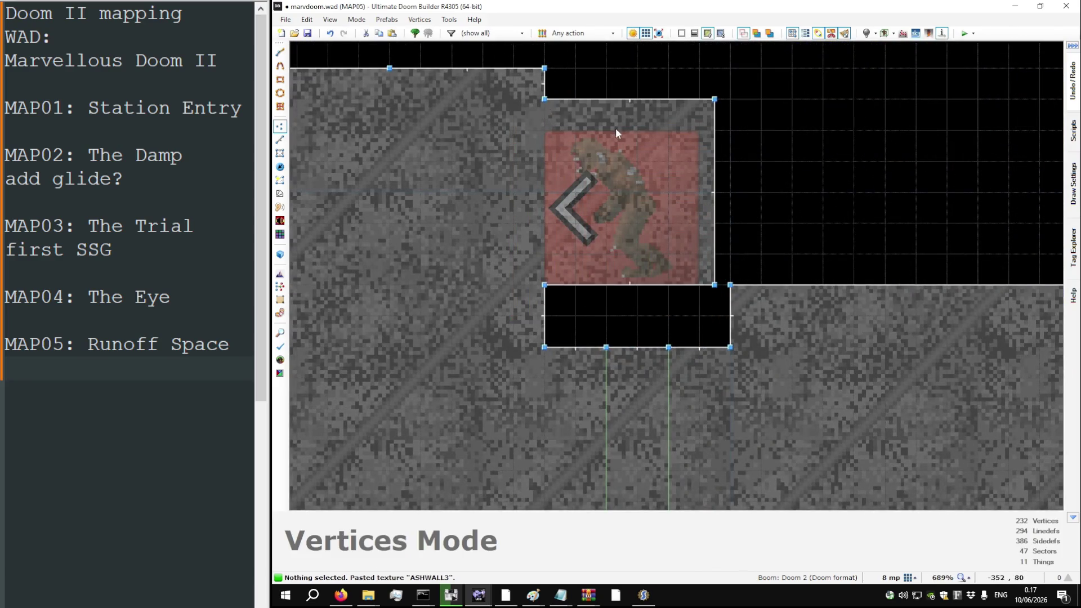
{"action": "key", "text": "w"}
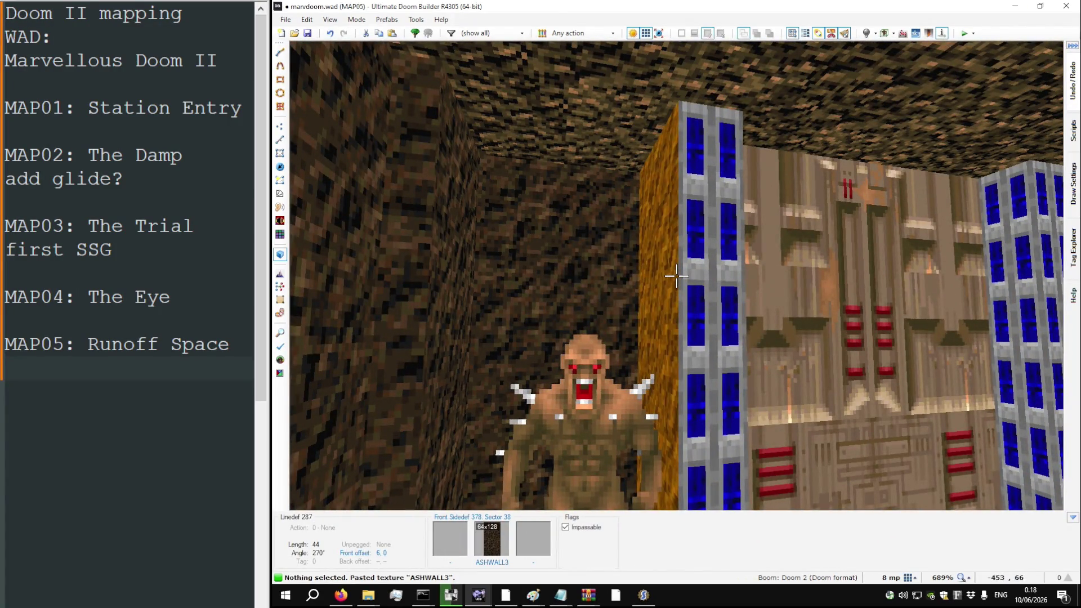
{"action": "key", "text": "w"}
{"action": "scroll", "coordinate": [842, 323], "scroll_direction": "up", "scroll_amount": 8}
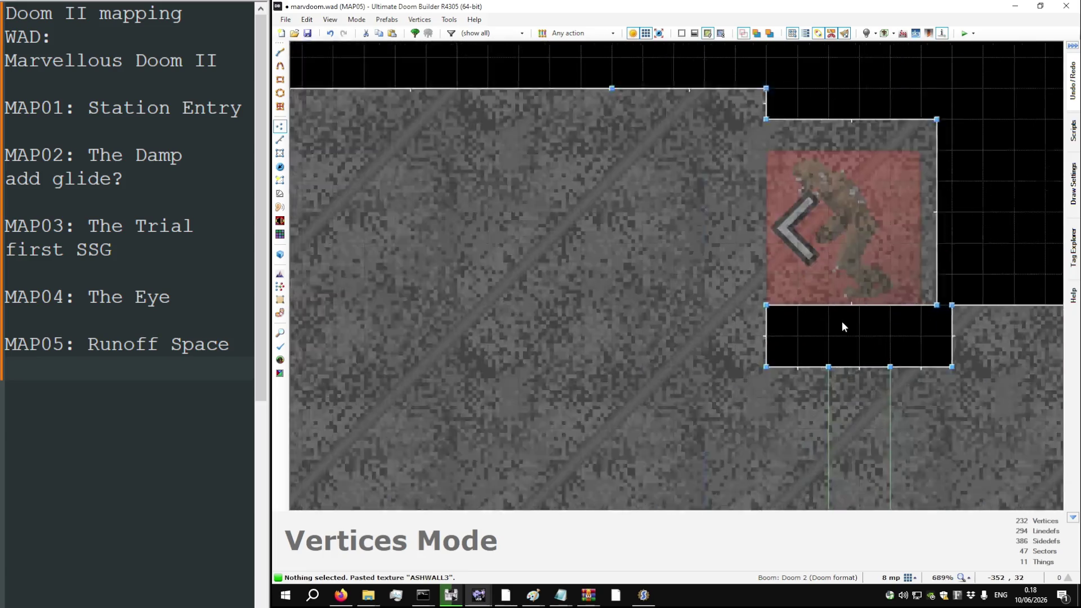
{"action": "right_click", "coordinate": [814, 293]}
Step: Copy DOORBLU from the door jamb onto the first pillar side with offsets reset to zero
{"action": "key", "text": "w"}
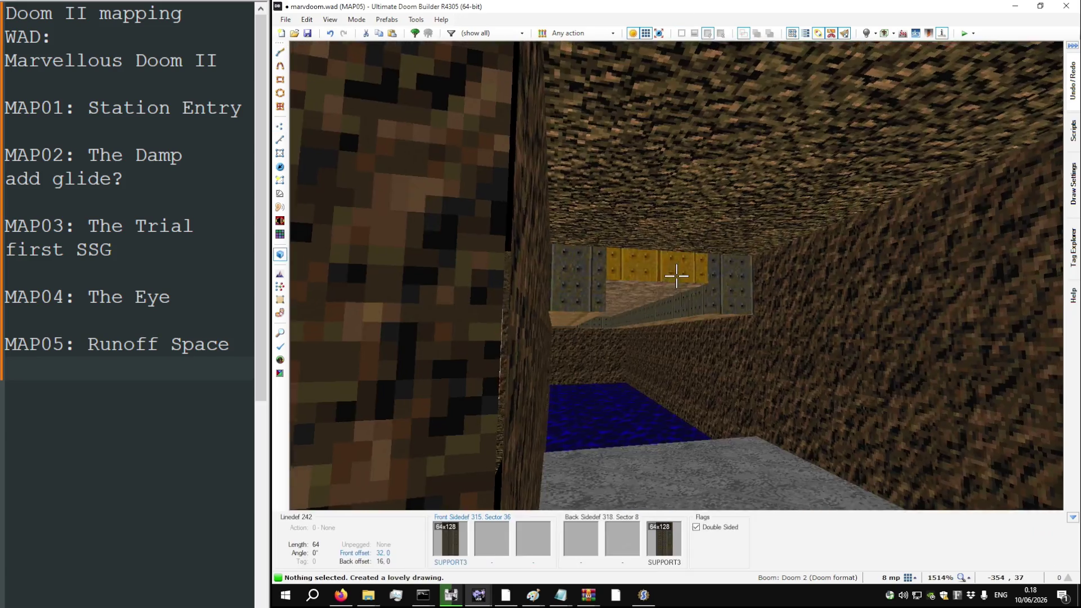
{"action": "key", "text": "ctrl+c"}
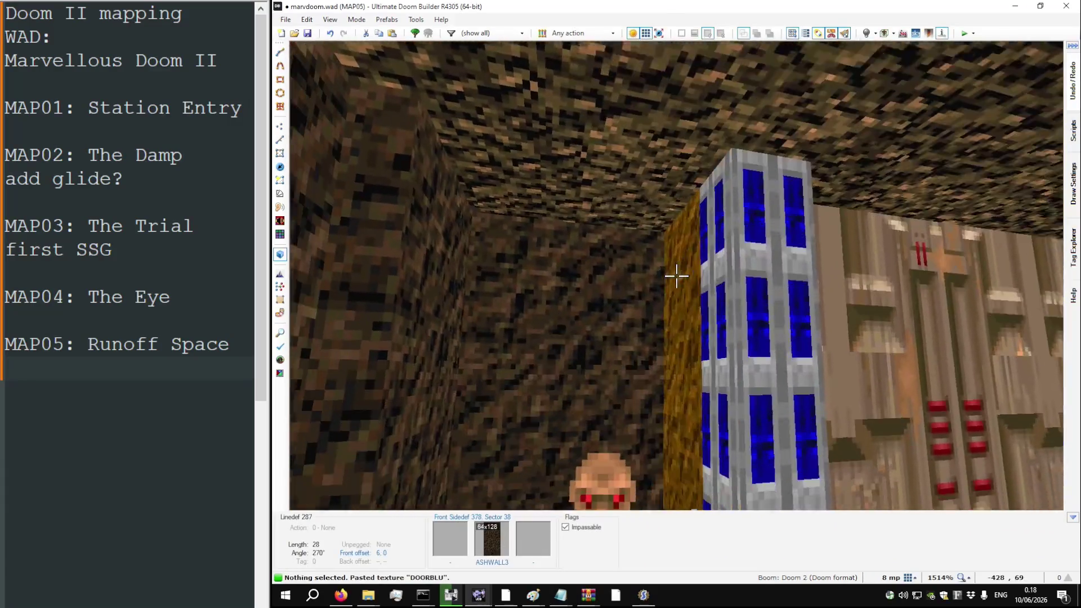
{"action": "key", "text": "ctrl+v"}
{"action": "key", "text": "r"}
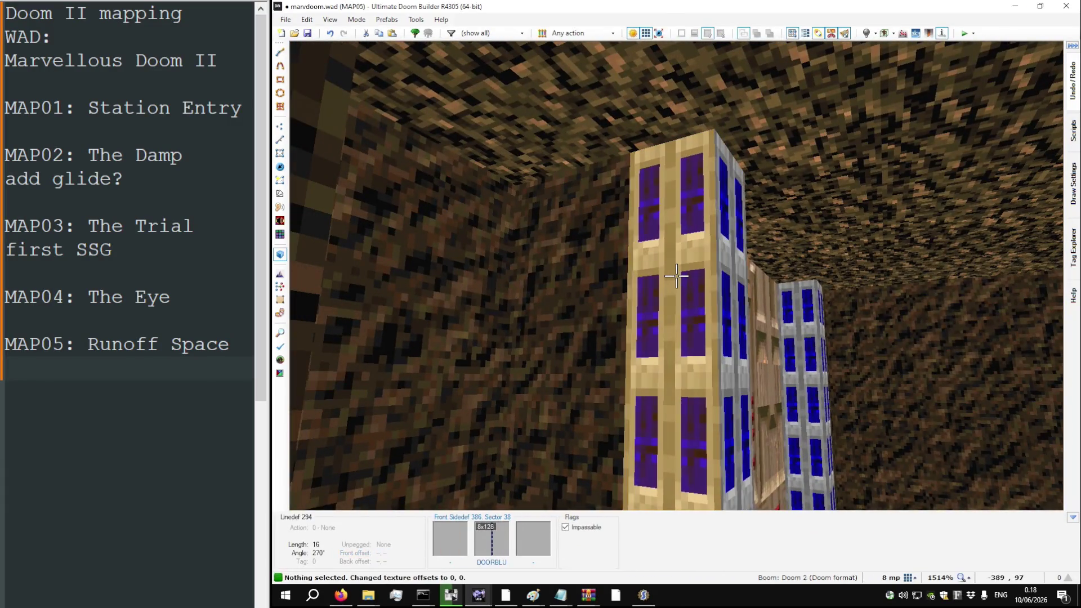
{"action": "key", "text": "w"}
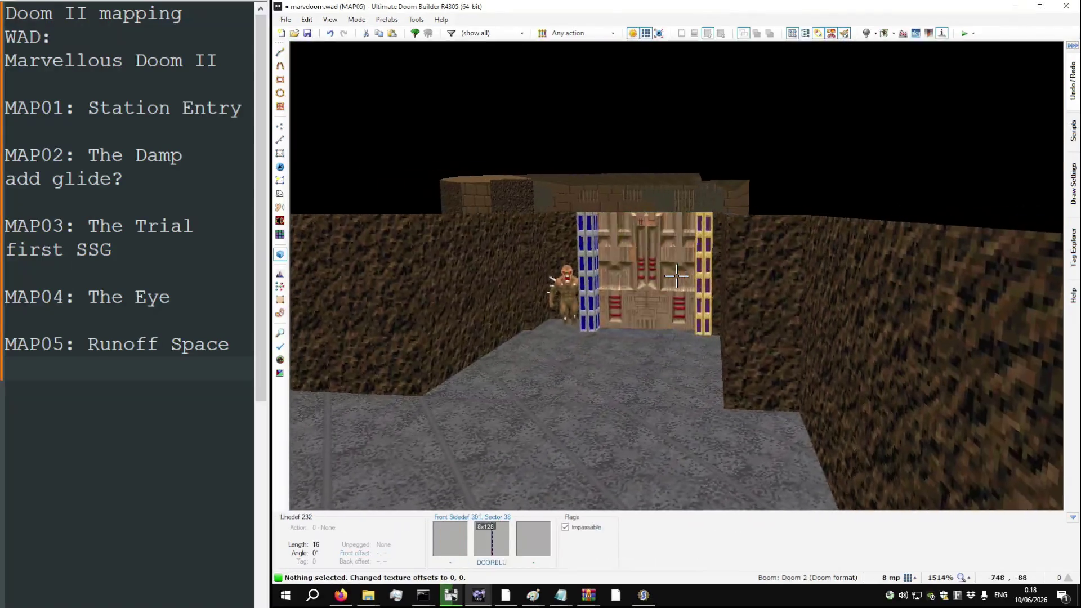
{"action": "key", "text": "v"}
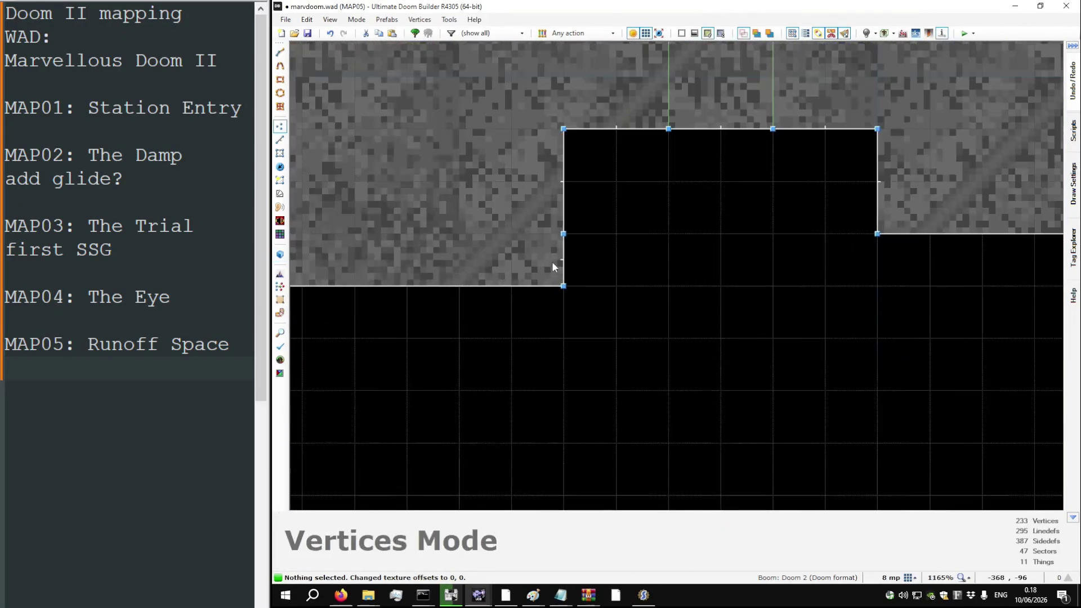
Step: Angle the opposite pillar wall with a new vertex and paste DOORBLU onto it
{"action": "mouse_move", "coordinate": [552, 267]}
{"action": "left_mouse_down"}
{"action": "mouse_move", "coordinate": [615, 284]}
{"action": "mouse_move", "coordinate": [666, 233]}
{"action": "mouse_move", "coordinate": [668, 286]}
{"action": "left_mouse_up"}
{"action": "left_click_drag", "start_coordinate": [615, 259], "coordinate": [670, 237]}
{"action": "key", "text": "q"}
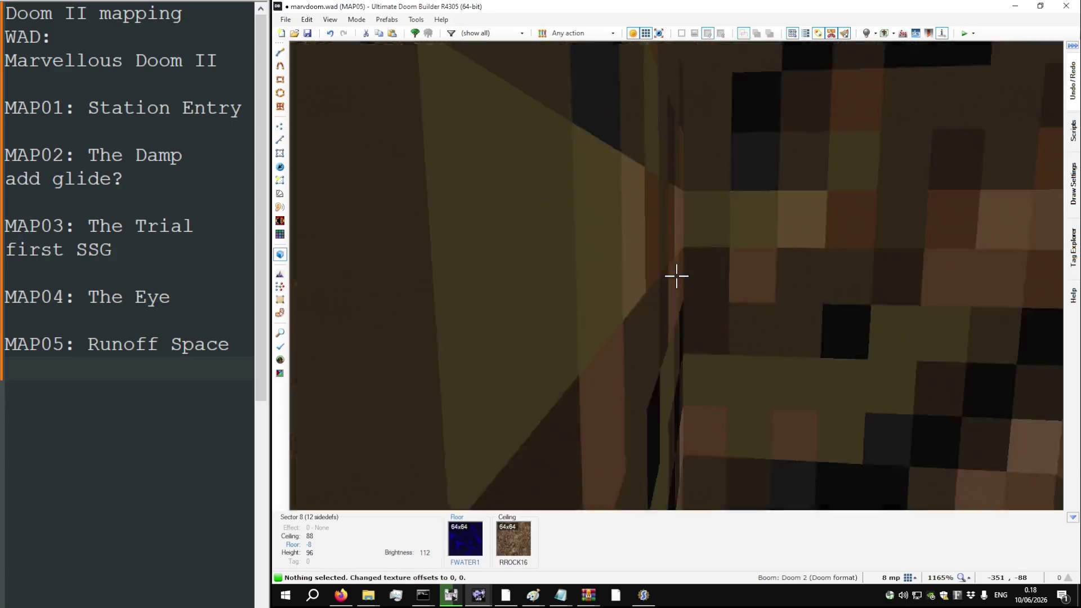
{"action": "key", "text": "ctrl+v"}
{"action": "key", "text": "w"}
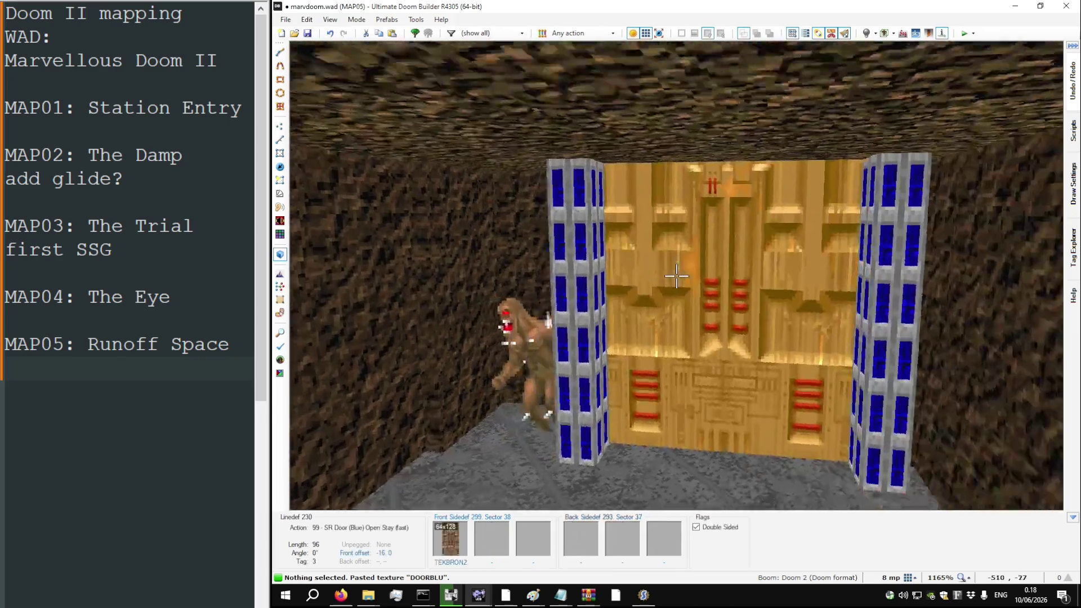
{"action": "key", "text": "w"}
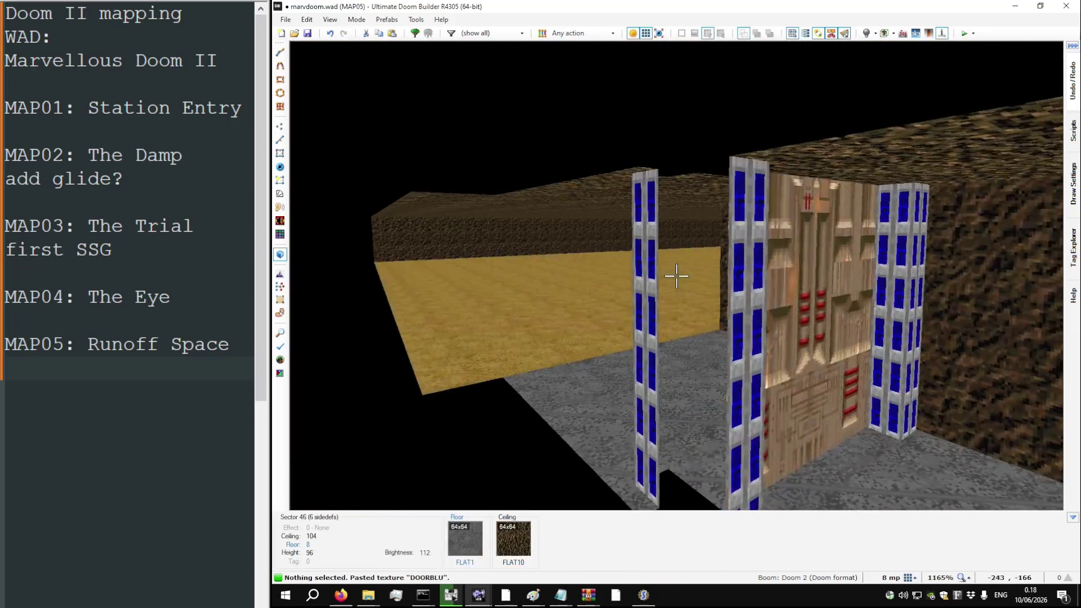
{"action": "key", "text": "w"}
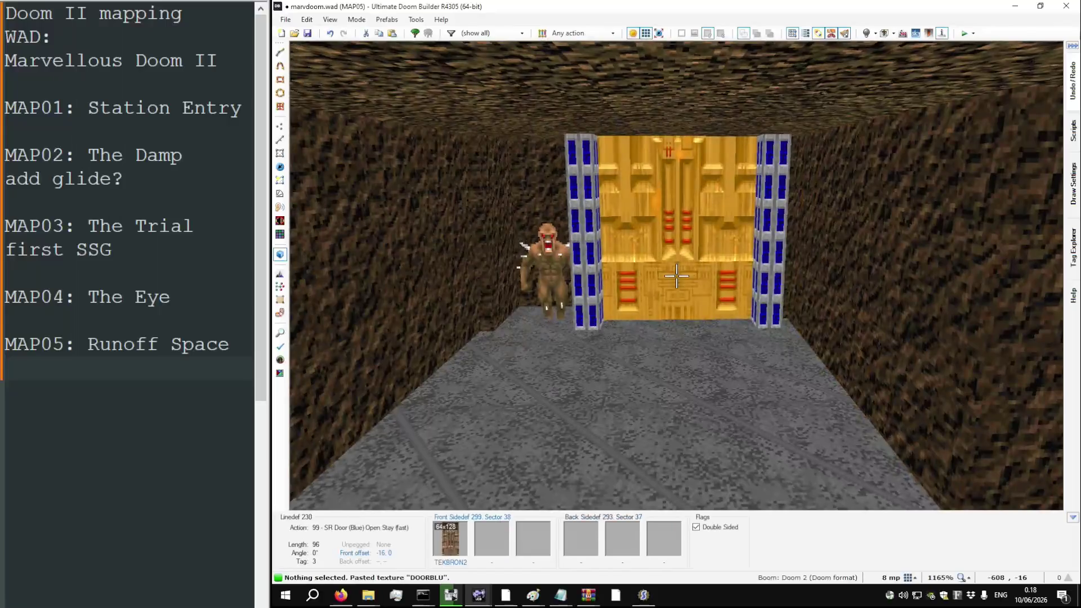
{"action": "key", "text": "q"}
{"action": "scroll", "coordinate": [675, 280], "scroll_direction": "down", "scroll_amount": 10}
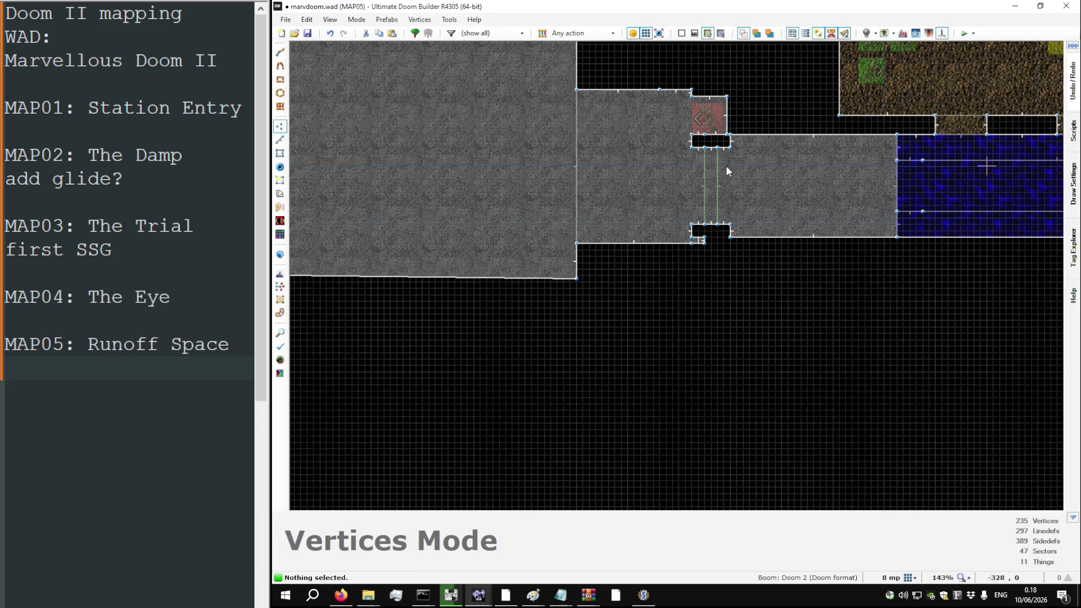
Step: Drag wall vertices to form a notch under the lower pillar with a sloped left edge
{"action": "scroll", "coordinate": [705, 243], "scroll_direction": "up", "scroll_amount": 4}
{"action": "mouse_move", "coordinate": [703, 245]}
{"action": "left_mouse_down"}
{"action": "mouse_move", "coordinate": [701, 303]}
{"action": "mouse_move", "coordinate": [736, 327]}
{"action": "mouse_move", "coordinate": [723, 344]}
{"action": "left_mouse_up"}
{"action": "scroll", "coordinate": [720, 271], "scroll_direction": "down", "scroll_amount": 6}
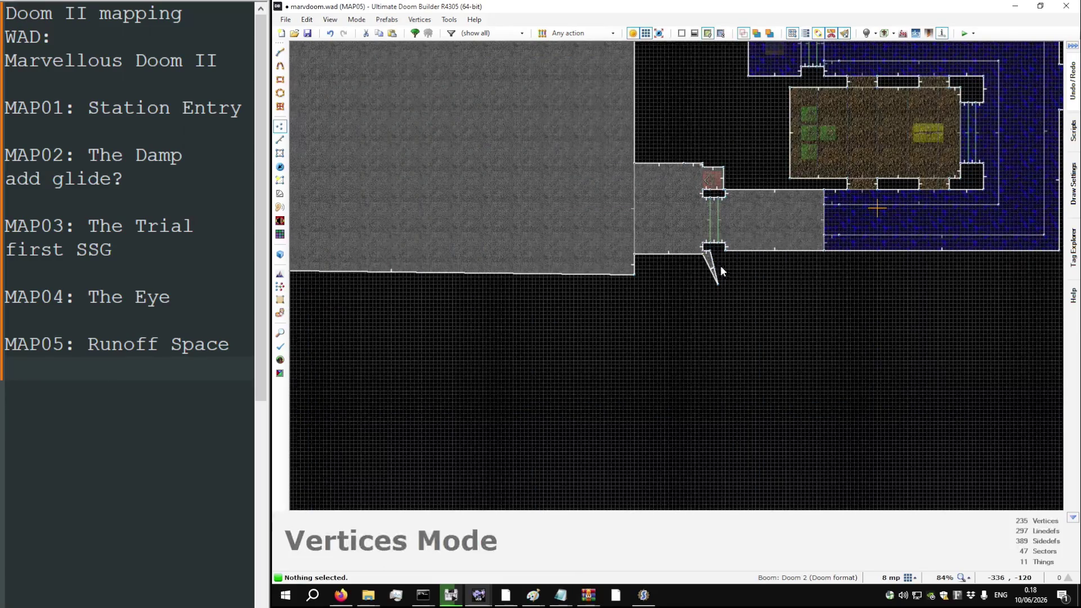
{"action": "scroll", "coordinate": [720, 271], "scroll_direction": "up", "scroll_amount": 4}
{"action": "left_click_drag", "start_coordinate": [728, 235], "coordinate": [724, 232]}
{"action": "left_click_drag", "start_coordinate": [716, 307], "coordinate": [725, 305]}
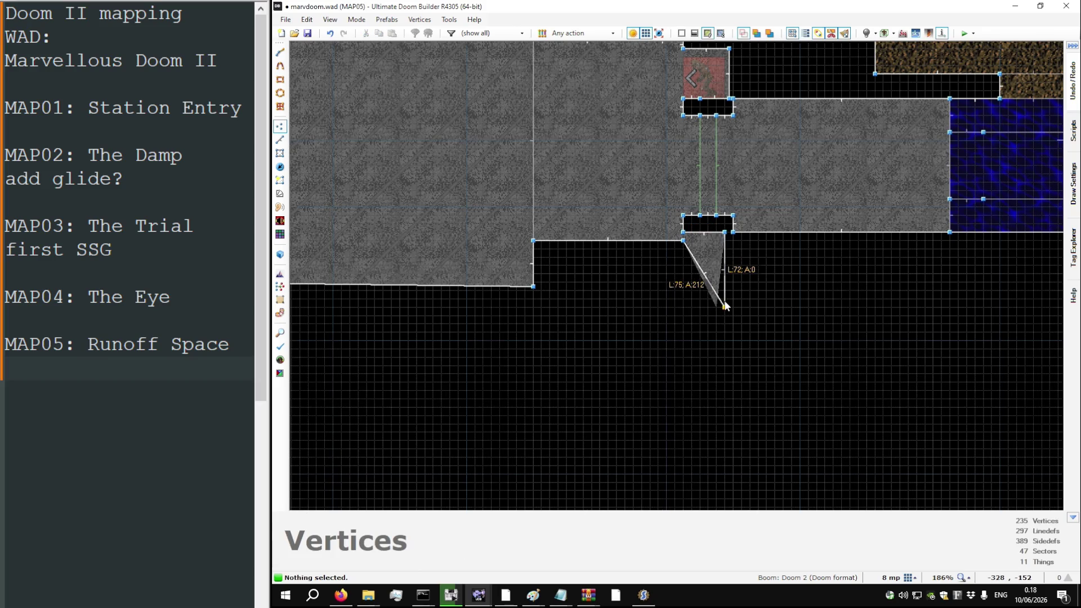
{"action": "mouse_move", "coordinate": [683, 240]}
{"action": "left_mouse_down"}
{"action": "mouse_move", "coordinate": [669, 330]}
{"action": "mouse_move", "coordinate": [683, 307]}
{"action": "left_mouse_up"}
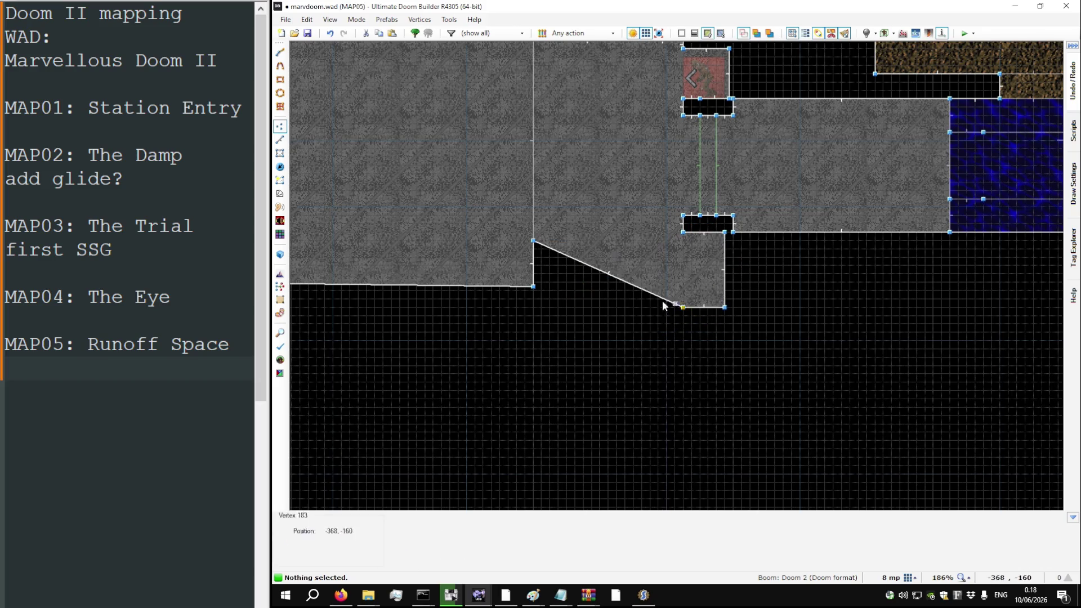
Step: Bend the sloped south wall with a new vertex and delete the stray left-wall vertex
{"action": "mouse_move", "coordinate": [533, 286]}
{"action": "left_mouse_down"}
{"action": "mouse_move", "coordinate": [579, 292]}
{"action": "mouse_move", "coordinate": [525, 281]}
{"action": "left_mouse_up"}
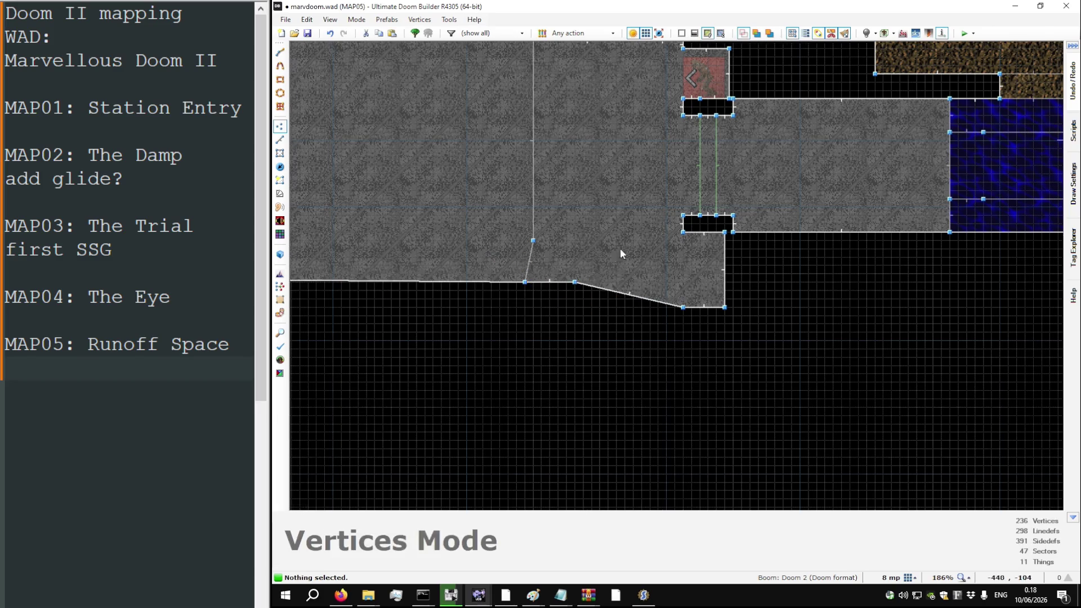
{"action": "scroll", "coordinate": [620, 253], "scroll_direction": "down", "scroll_amount": 6}
{"action": "scroll", "coordinate": [611, 256], "scroll_direction": "up", "scroll_amount": 6}
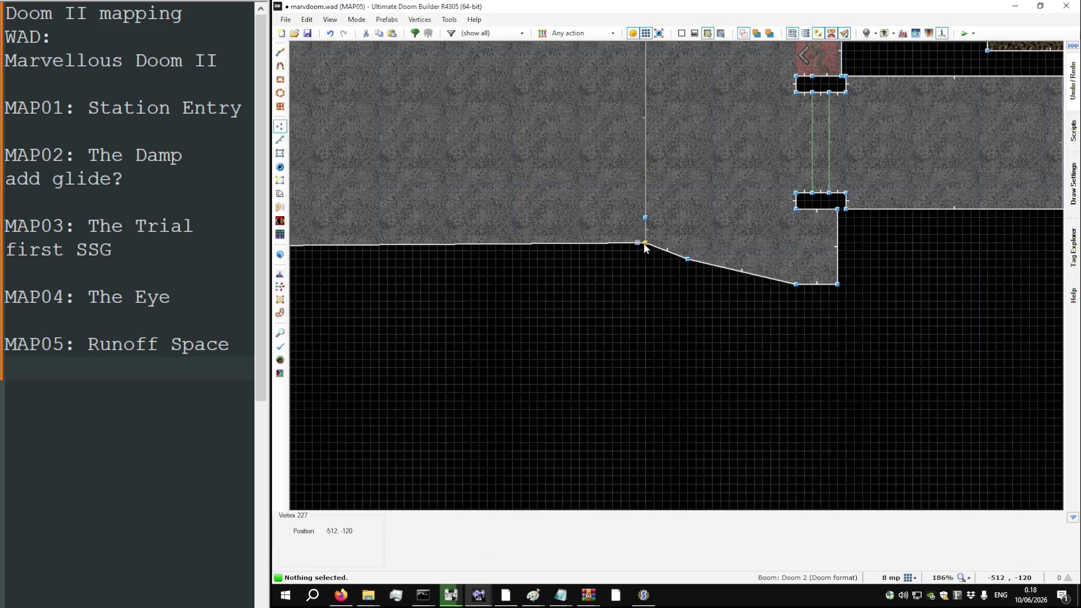
{"action": "scroll", "coordinate": [523, 266], "scroll_direction": "down", "scroll_amount": 4}
{"action": "scroll", "coordinate": [569, 246], "scroll_direction": "up", "scroll_amount": 4}
{"action": "key", "text": "Delete"}
{"action": "scroll", "coordinate": [536, 306], "scroll_direction": "down", "scroll_amount": 3}
Step: Insert an Imp at angle 180 and place it in the lower alcove
{"action": "key", "text": "t"}
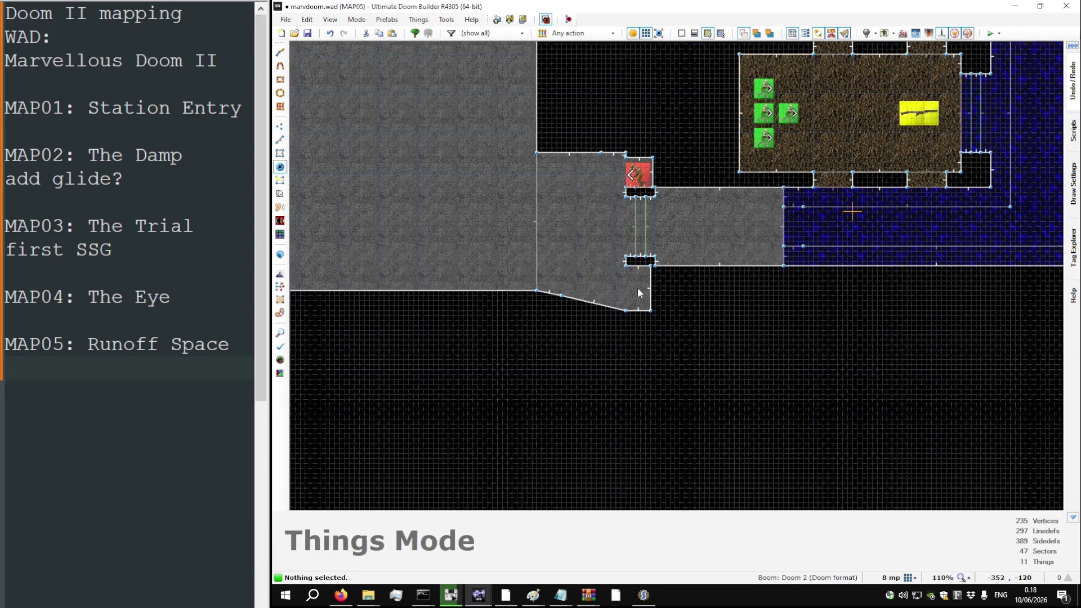
{"action": "key", "text": "Insert"}
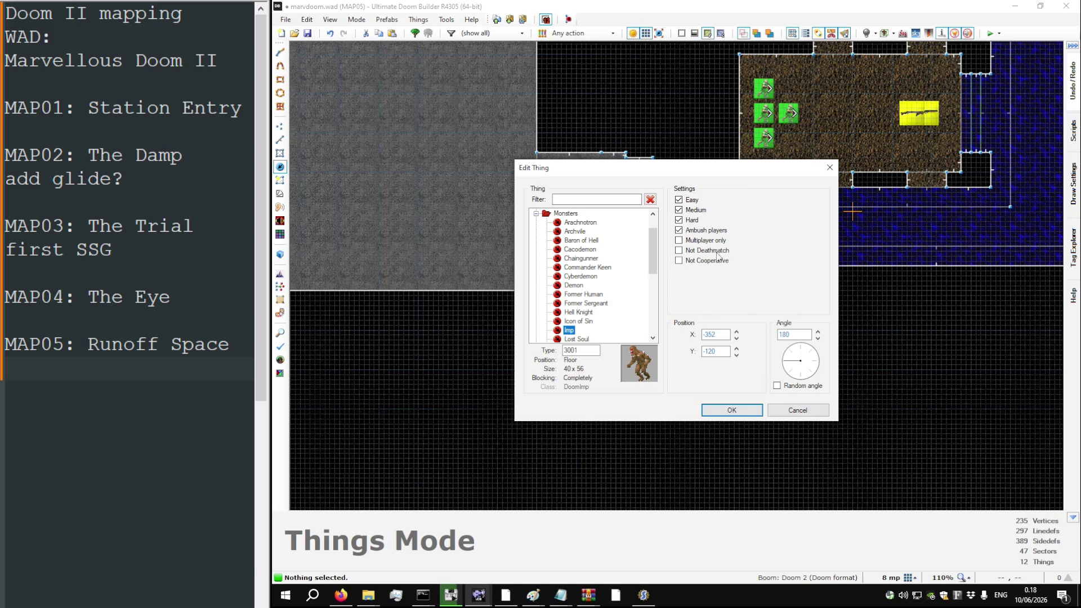
{"action": "left_click", "coordinate": [723, 411]}
{"action": "scroll", "coordinate": [675, 302], "scroll_direction": "up", "scroll_amount": 5}
{"action": "left_click_drag", "start_coordinate": [655, 277], "coordinate": [657, 263]}
Step: Raise the lower alcove's bottom edge by moving both bottom vertices up
{"action": "key", "text": "v"}
{"action": "left_click", "coordinate": [692, 350]}
{"action": "left_click", "coordinate": [620, 349]}
{"action": "mouse_move", "coordinate": [620, 349]}
{"action": "left_mouse_down"}
{"action": "mouse_move", "coordinate": [619, 308]}
{"action": "mouse_move", "coordinate": [610, 309]}
{"action": "left_mouse_up"}
{"action": "scroll", "coordinate": [655, 322], "scroll_direction": "down", "scroll_amount": 5}
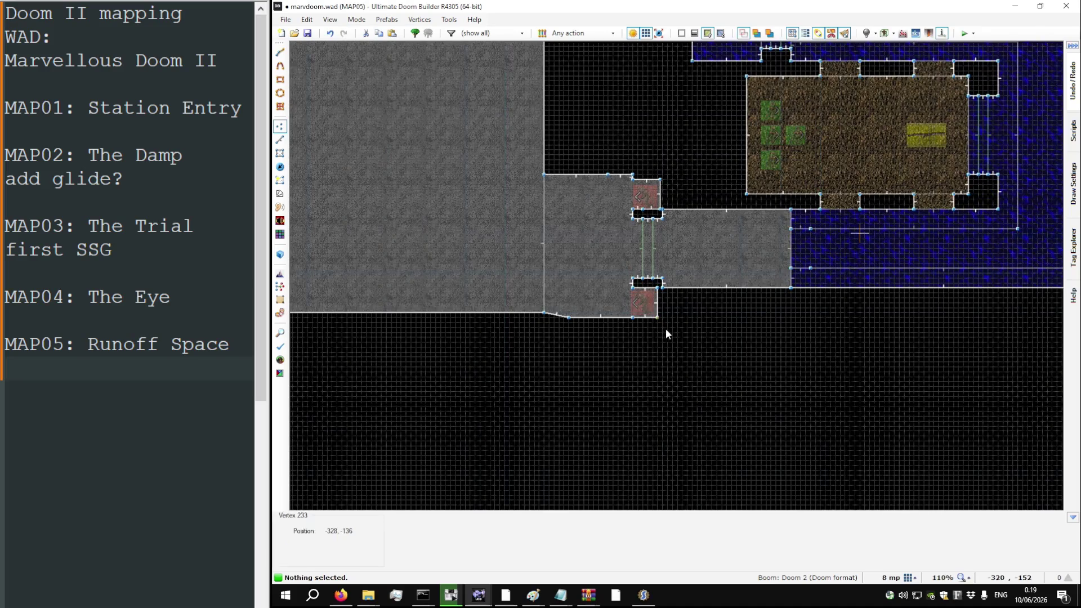
{"action": "scroll", "coordinate": [641, 195], "scroll_direction": "up", "scroll_amount": 7}
Step: Nudge the upper Imp into position to mirror the lower one
{"action": "key", "text": "t"}
{"action": "mouse_move", "coordinate": [642, 196]}
{"action": "left_mouse_down"}
{"action": "mouse_move", "coordinate": [641, 206]}
{"action": "mouse_move", "coordinate": [654, 191]}
{"action": "left_mouse_up"}
{"action": "scroll", "coordinate": [654, 191], "scroll_direction": "down", "scroll_amount": 5}
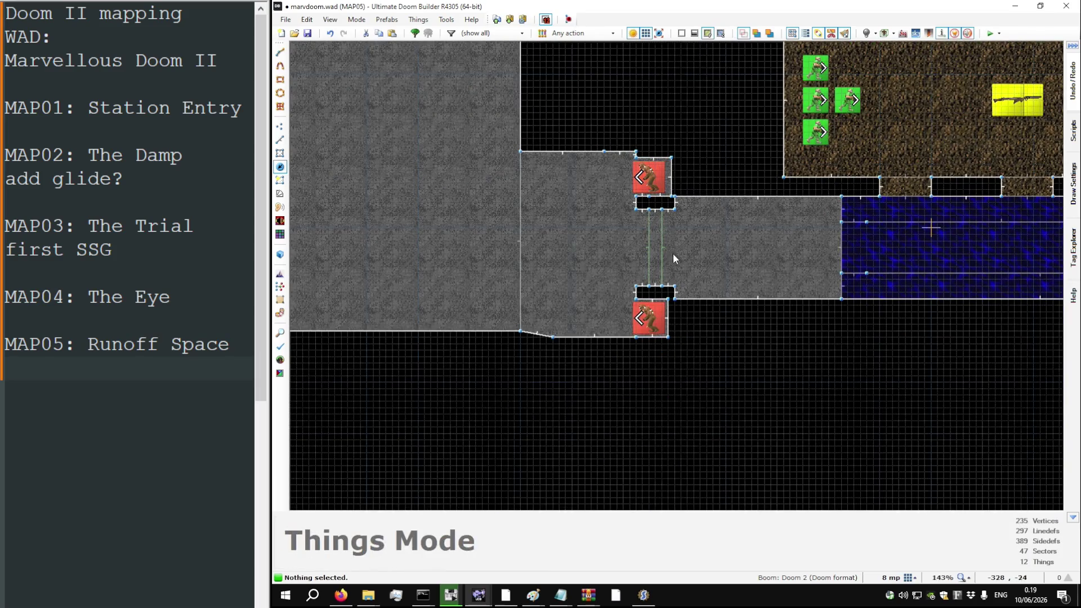
{"action": "scroll", "coordinate": [677, 174], "scroll_direction": "up", "scroll_amount": 6}
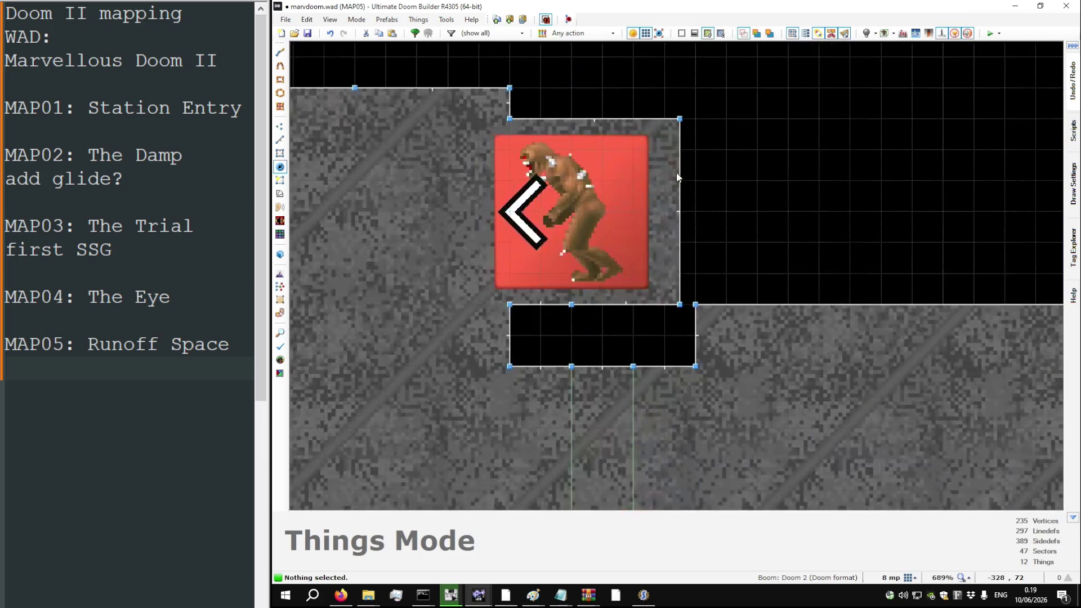
Step: Save marvdoom.wad
{"action": "key", "text": "l"}
{"action": "scroll", "coordinate": [673, 178], "scroll_direction": "down", "scroll_amount": 6}
{"action": "key", "text": "ctrl+s"}
{"action": "scroll", "coordinate": [734, 273], "scroll_direction": "down", "scroll_amount": 6}
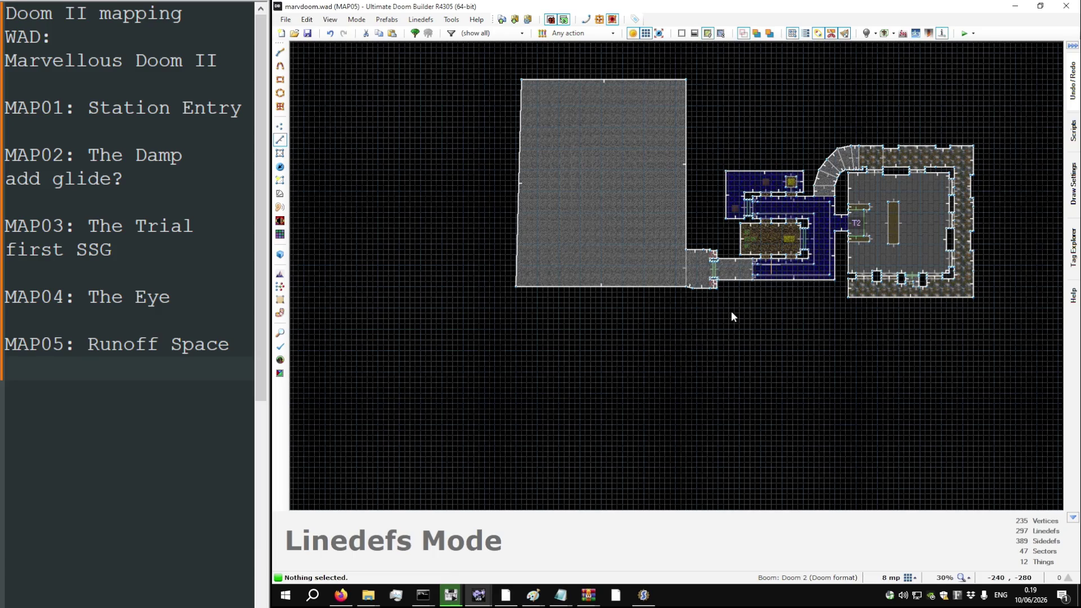
Step: Straighten the big room's left edge by moving a vertex, then save the map
{"action": "scroll", "coordinate": [602, 172], "scroll_direction": "up", "scroll_amount": 1}
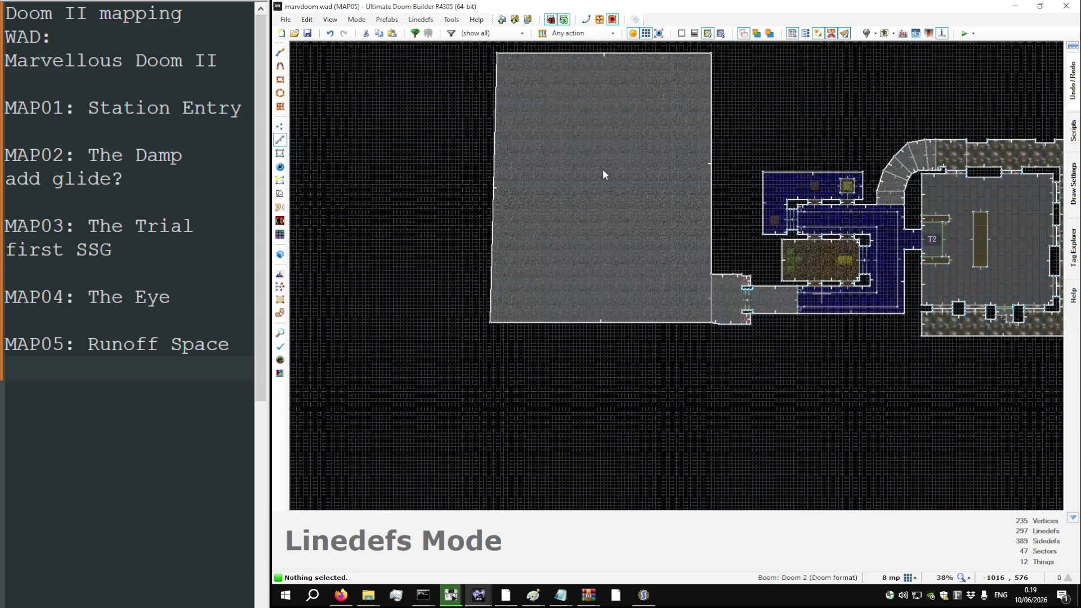
{"action": "key", "text": "v"}
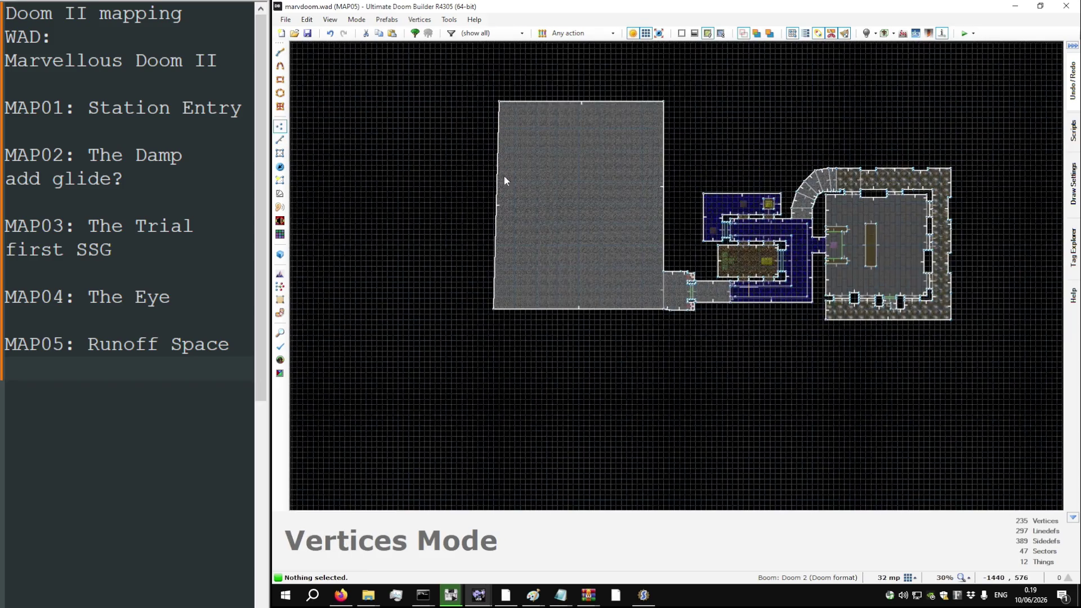
{"action": "scroll", "coordinate": [521, 112], "scroll_direction": "up", "scroll_amount": 3}
{"action": "left_click_drag", "start_coordinate": [523, 114], "coordinate": [511, 116]}
{"action": "scroll", "coordinate": [511, 116], "scroll_direction": "down", "scroll_amount": 3}
{"action": "key", "text": "ctrl+s"}
{"action": "scroll", "coordinate": [750, 393], "scroll_direction": "up", "scroll_amount": 12}
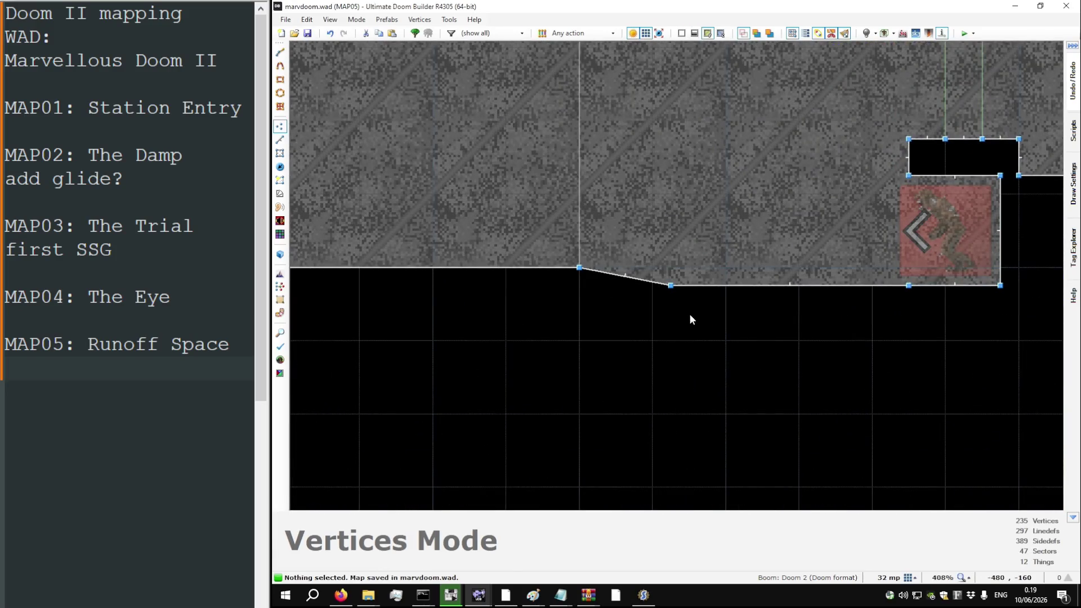
{"action": "scroll", "coordinate": [708, 327], "scroll_direction": "down", "scroll_amount": 6}
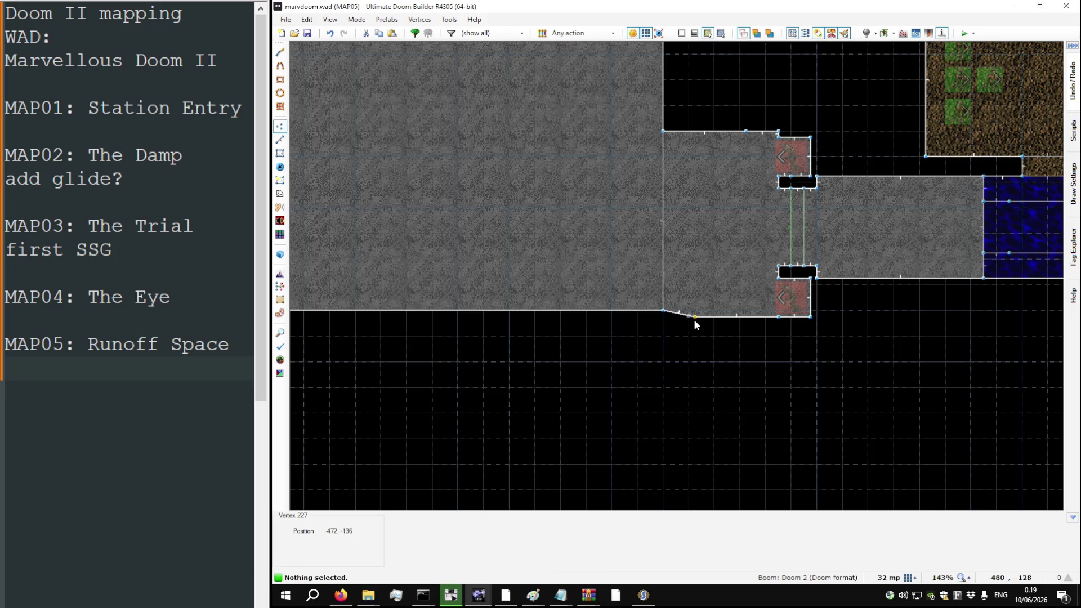
{"action": "scroll", "coordinate": [693, 319], "scroll_direction": "up", "scroll_amount": 7}
{"action": "scroll", "coordinate": [686, 320], "scroll_direction": "down", "scroll_amount": 8}
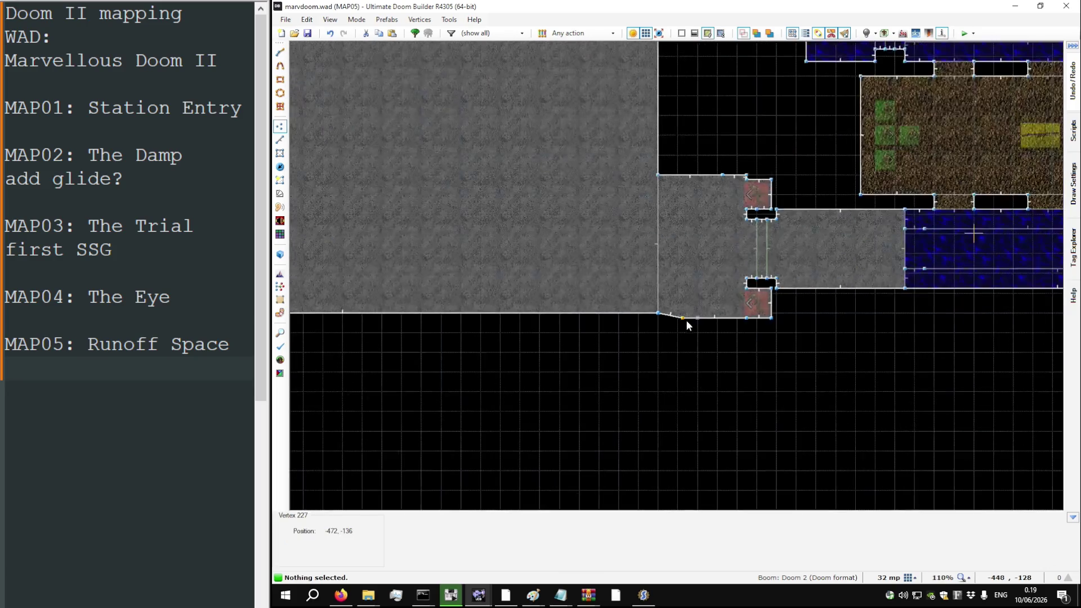
Step: Split the line above the door with a new vertex after previewing the door in 3D
{"action": "key", "text": "q"}
{"action": "key", "text": "w"}
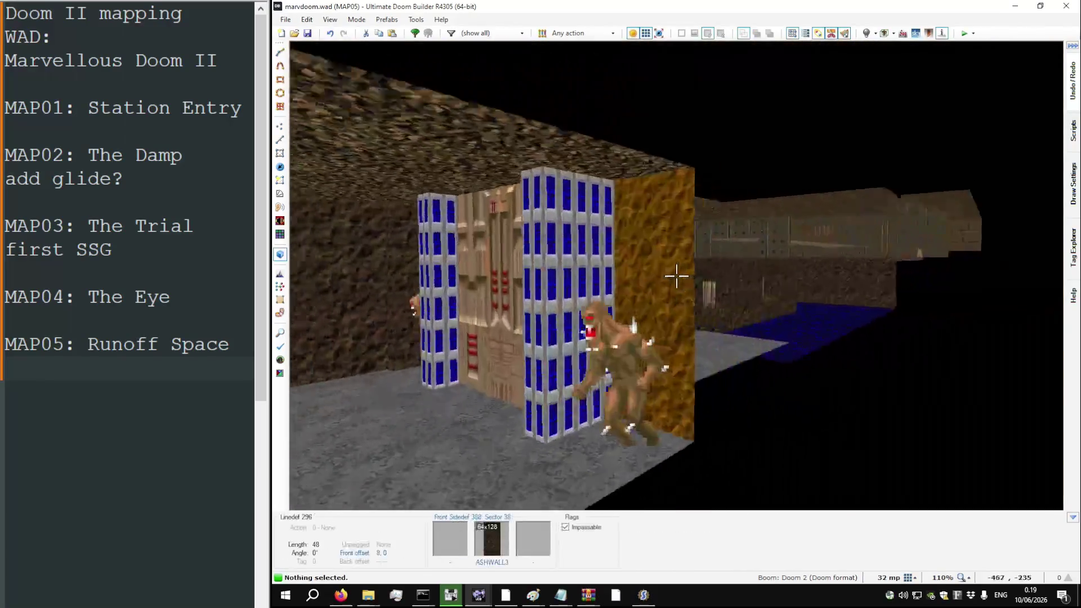
{"action": "key", "text": "q"}
{"action": "scroll", "coordinate": [672, 228], "scroll_direction": "up", "scroll_amount": 12}
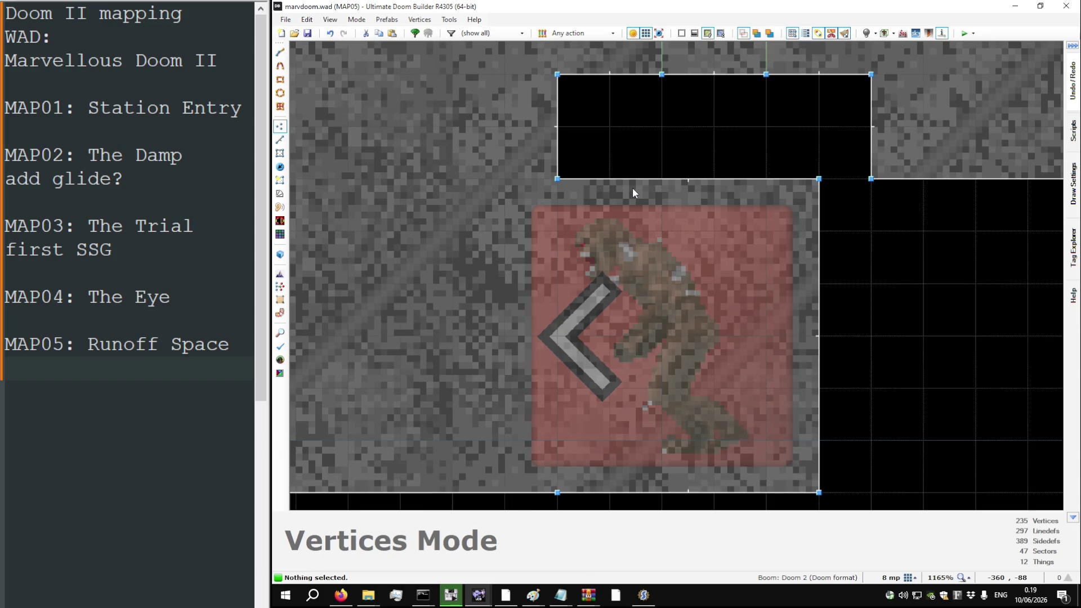
{"action": "scroll", "coordinate": [633, 187], "scroll_direction": "up", "scroll_amount": 7}
{"action": "key", "text": "d"}
{"action": "left_click", "coordinate": [600, 177]}
{"action": "right_click", "coordinate": [600, 176]}
{"action": "scroll", "coordinate": [619, 196], "scroll_direction": "down", "scroll_amount": 7}
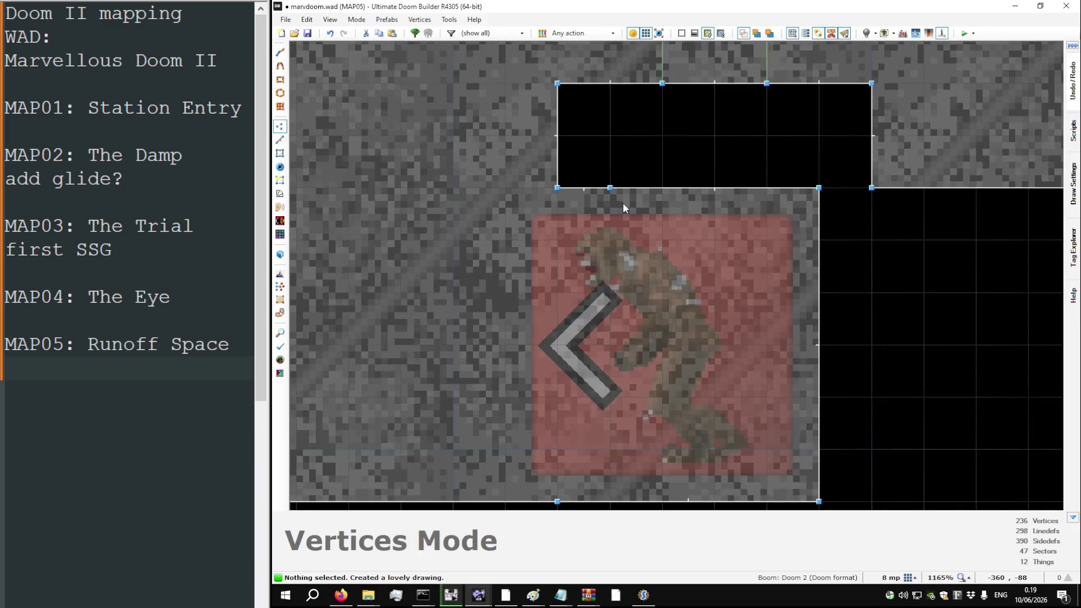
Step: Paste ASHWALL3 onto the nearby walls in Visual Mode
{"action": "key", "text": "q"}
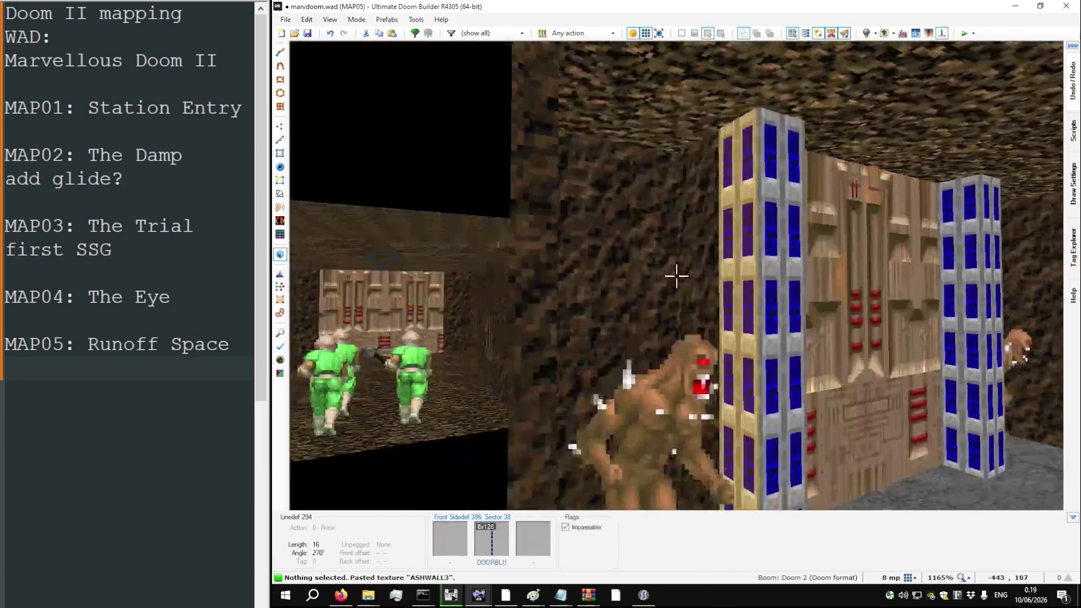
{"action": "key", "text": "ctrl+v"}
{"action": "key", "text": "w"}
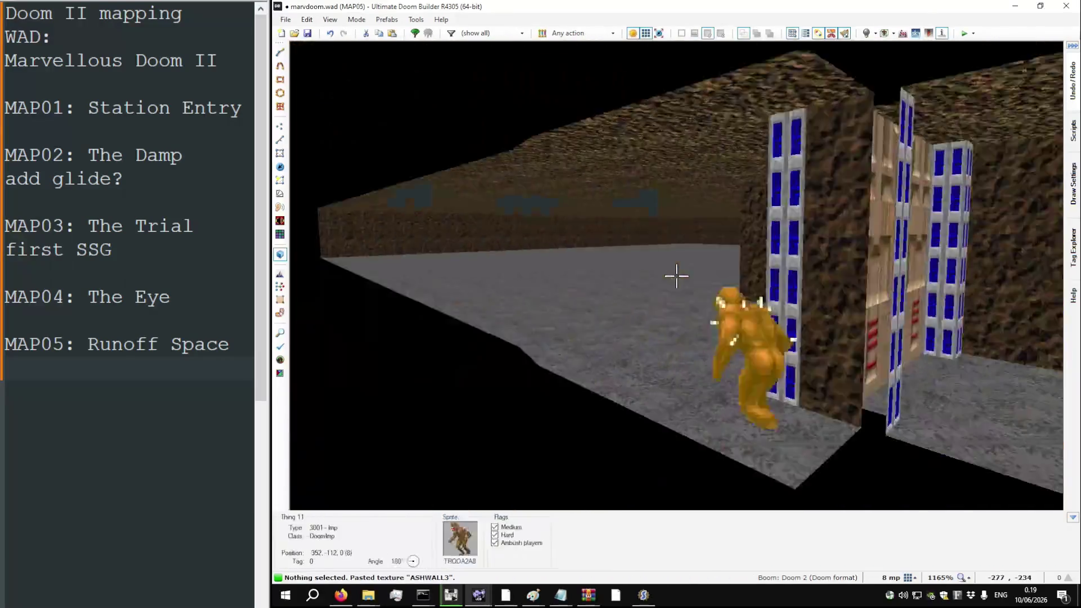
{"action": "key", "text": "w"}
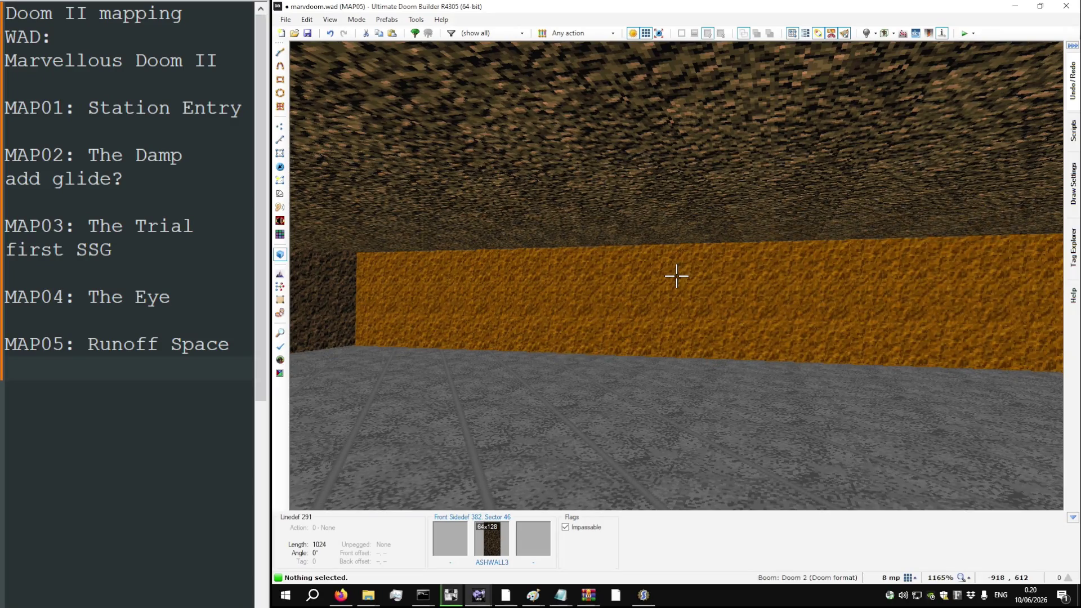
{"action": "key", "text": "v"}
{"action": "scroll", "coordinate": [642, 274], "scroll_direction": "down", "scroll_amount": 15}
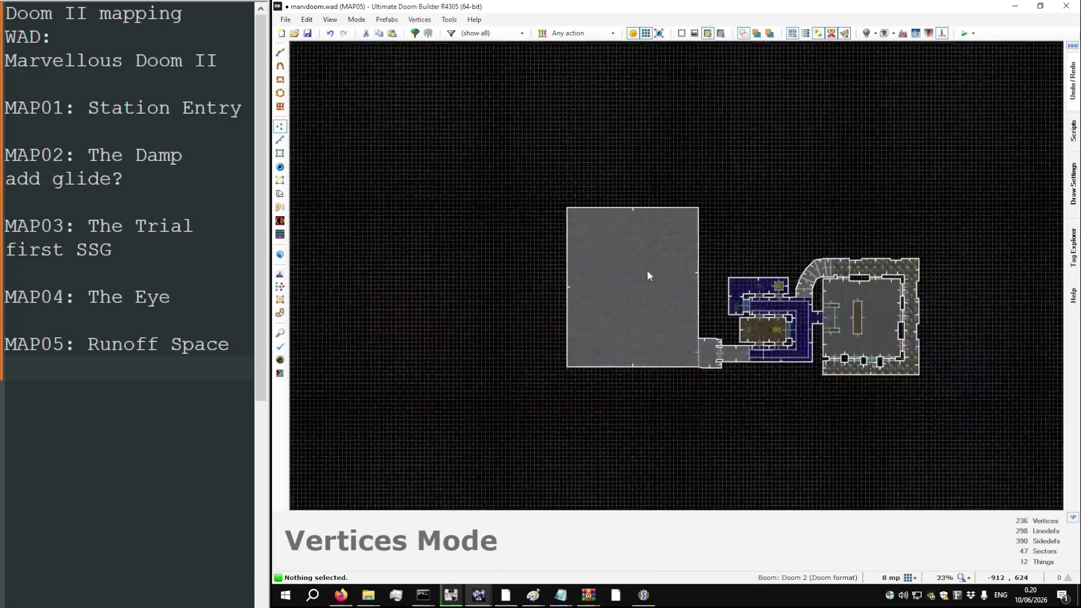
{"action": "scroll", "coordinate": [646, 269], "scroll_direction": "up", "scroll_amount": 3}
{"action": "key", "text": "alt+Tab"}
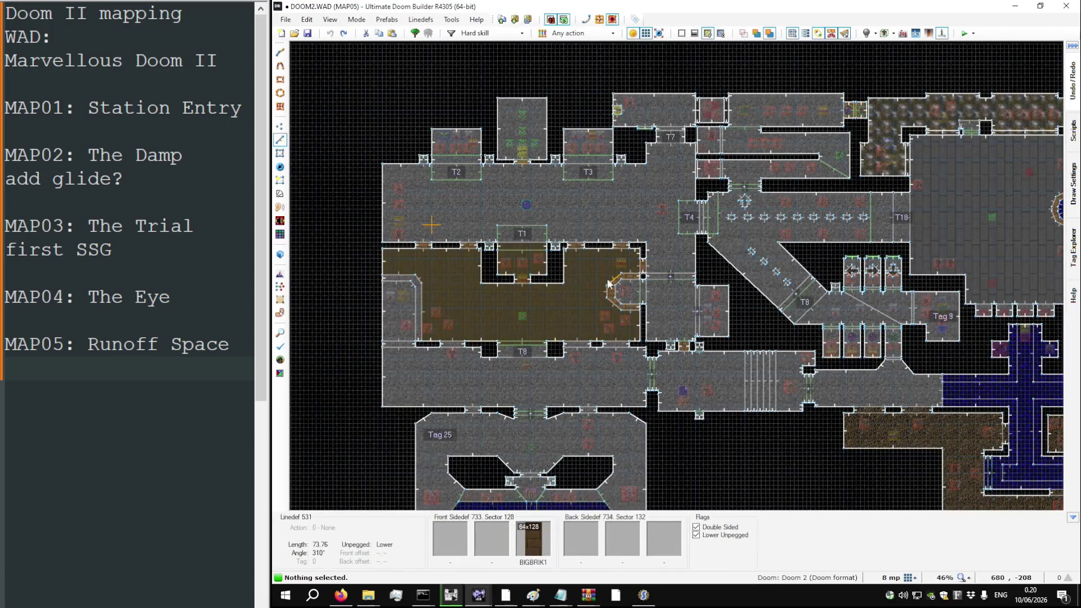
{"action": "key", "text": "s"}
{"action": "scroll", "coordinate": [597, 385], "scroll_direction": "up", "scroll_amount": 8}
{"action": "scroll", "coordinate": [602, 385], "scroll_direction": "down", "scroll_amount": 8}
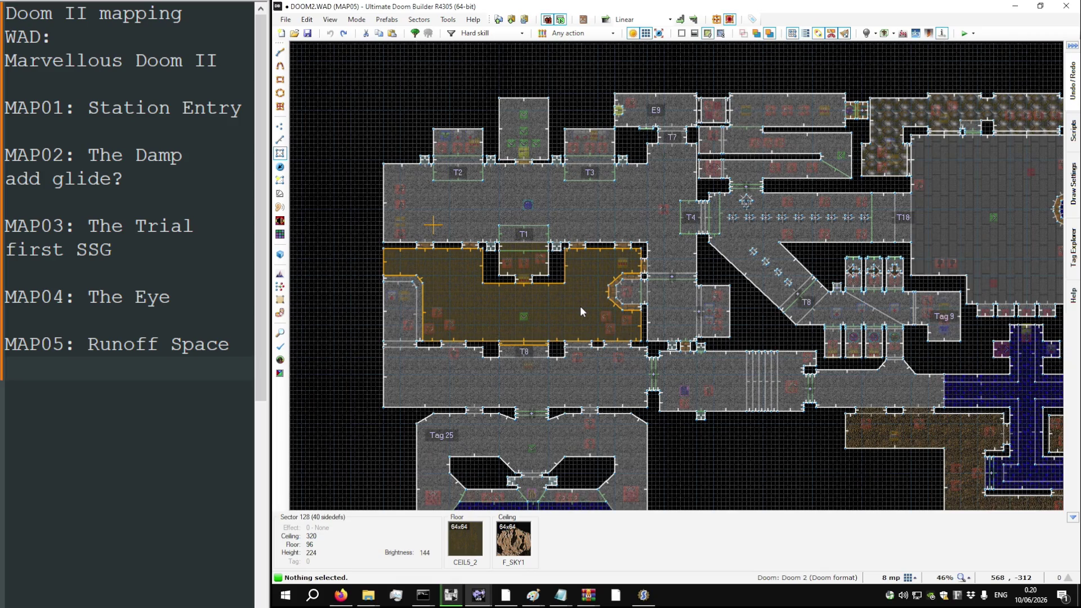
{"action": "scroll", "coordinate": [580, 306], "scroll_direction": "up", "scroll_amount": 6}
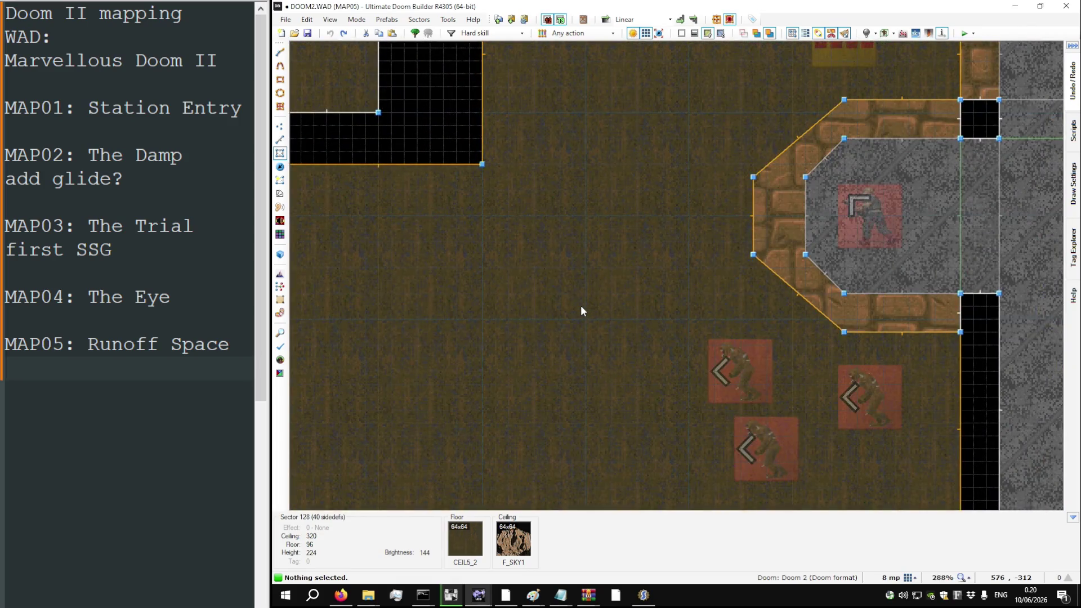
{"action": "key", "text": "alt+Tab"}
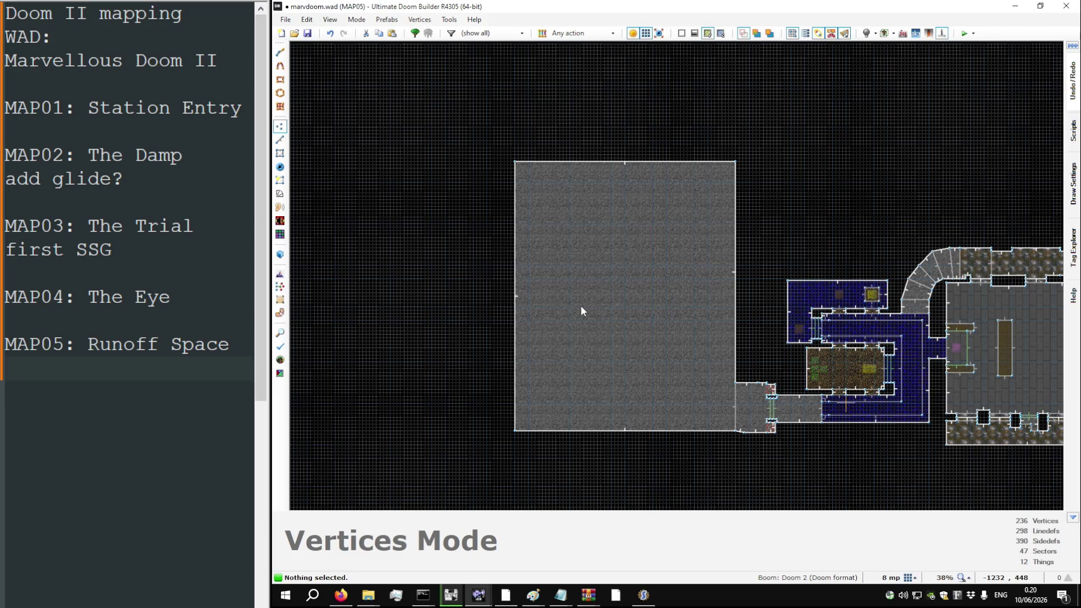
{"action": "key", "text": "alt+Tab"}
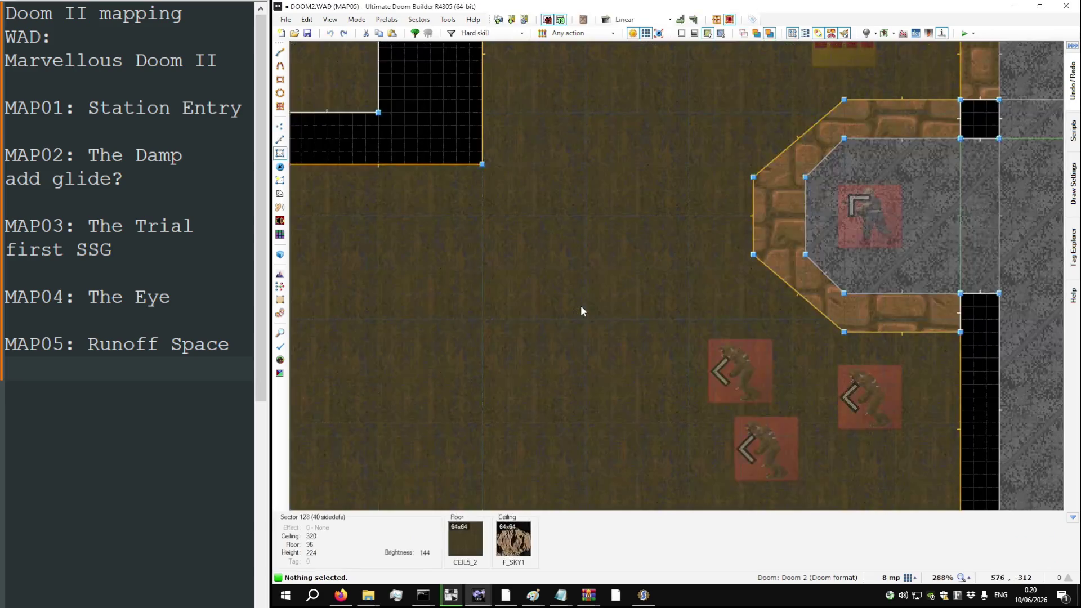
{"action": "scroll", "coordinate": [587, 310], "scroll_direction": "down", "scroll_amount": 5}
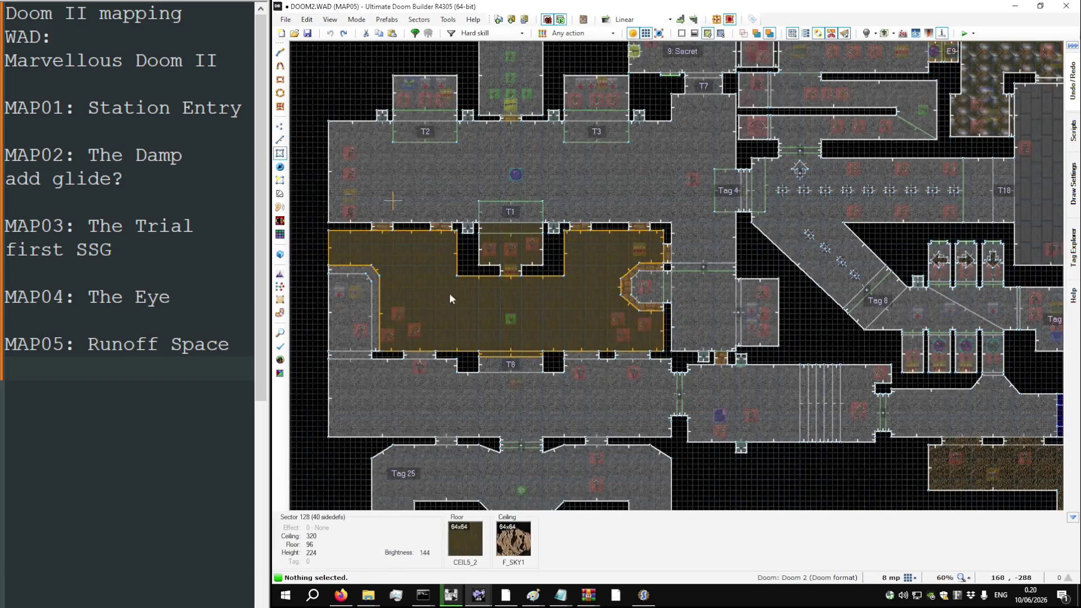
{"action": "key", "text": "q"}
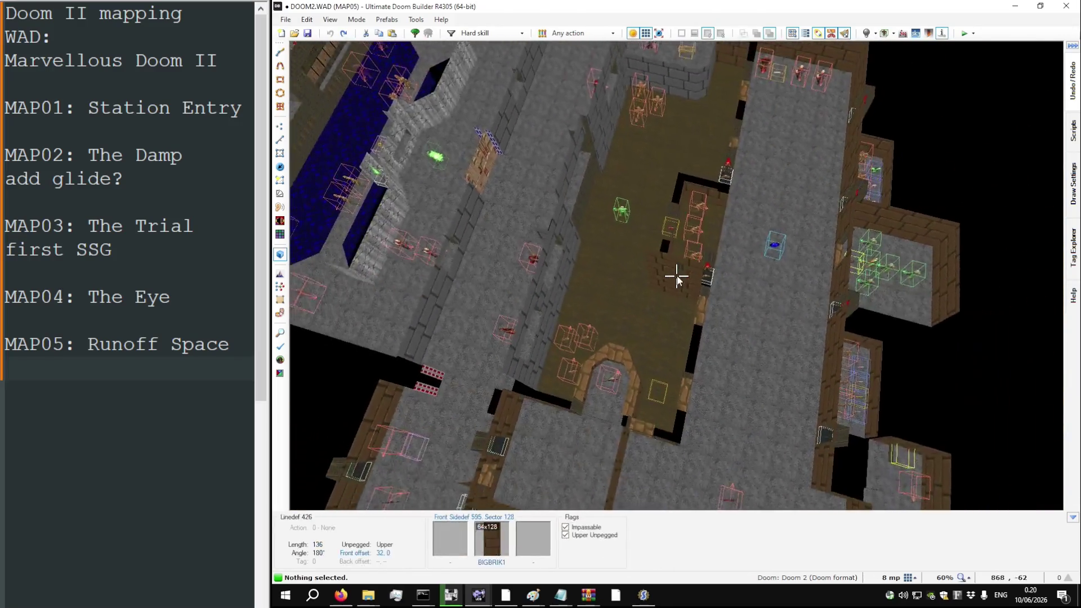
{"action": "key", "text": "q"}
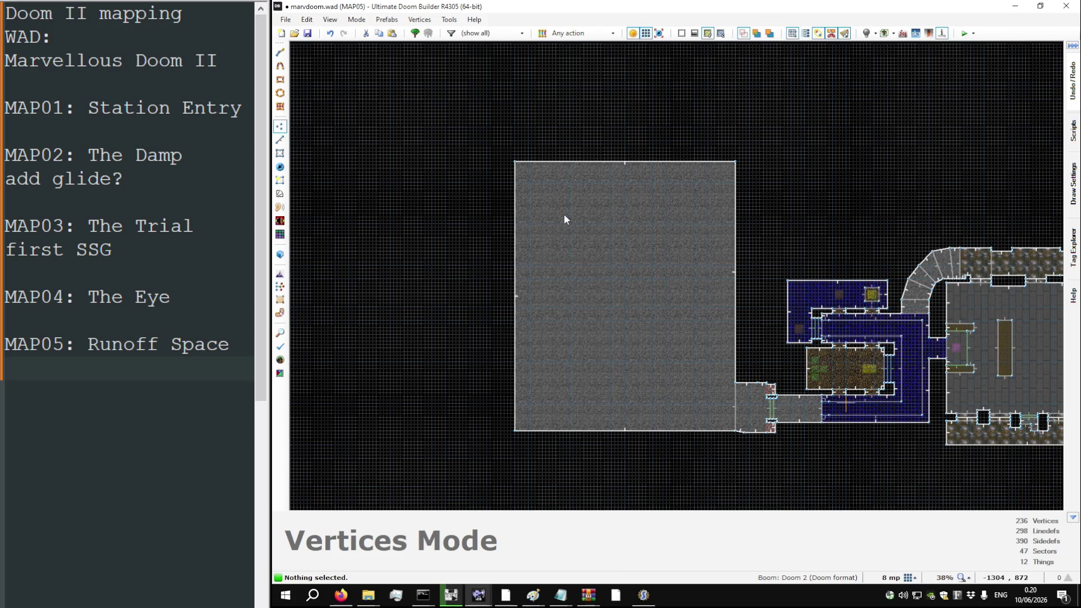
{"action": "key", "text": "bracketright"}
{"action": "key", "text": "bracketright"}
{"action": "key", "text": "bracketright"}
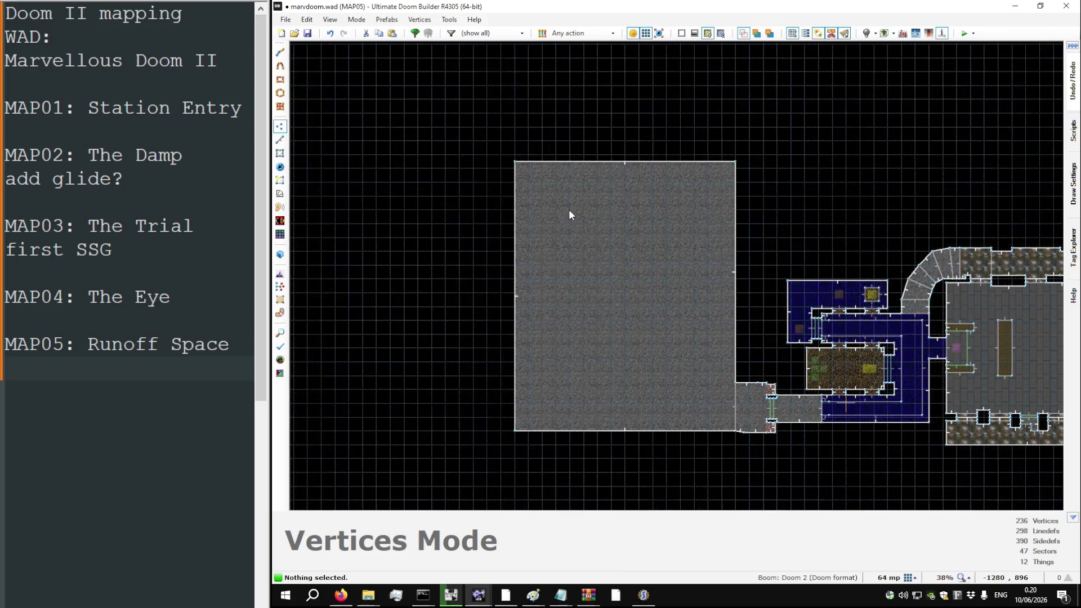
Step: Discard a false-start drawing, then restart a vertical dividing line from the grey room's top edge
{"action": "key", "text": "d"}
{"action": "left_click", "coordinate": [570, 211]}
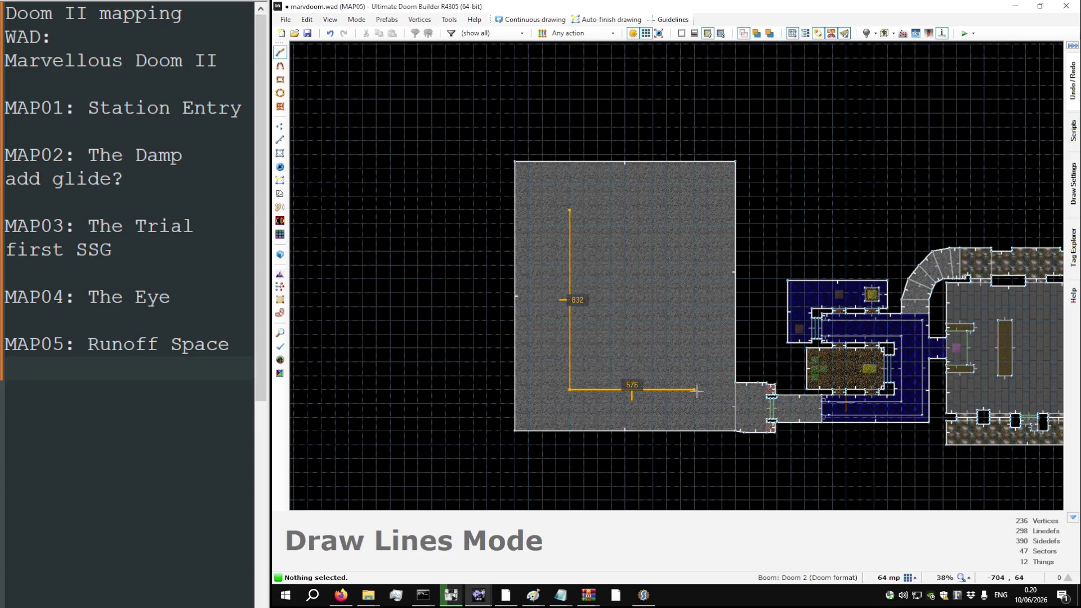
{"action": "key", "text": "Escape"}
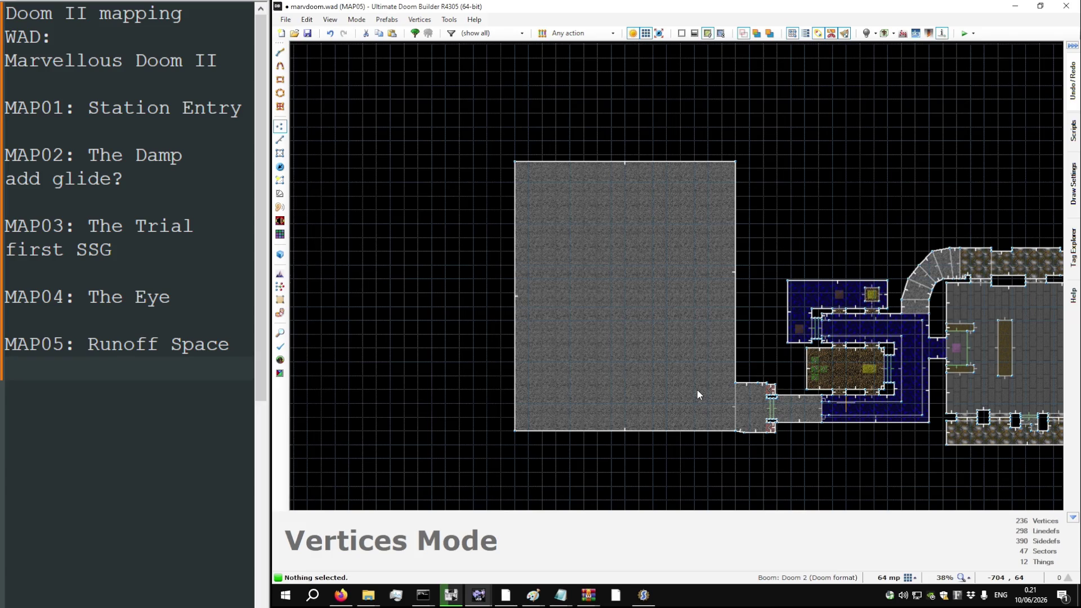
{"action": "scroll", "coordinate": [566, 262], "scroll_direction": "up", "scroll_amount": 4}
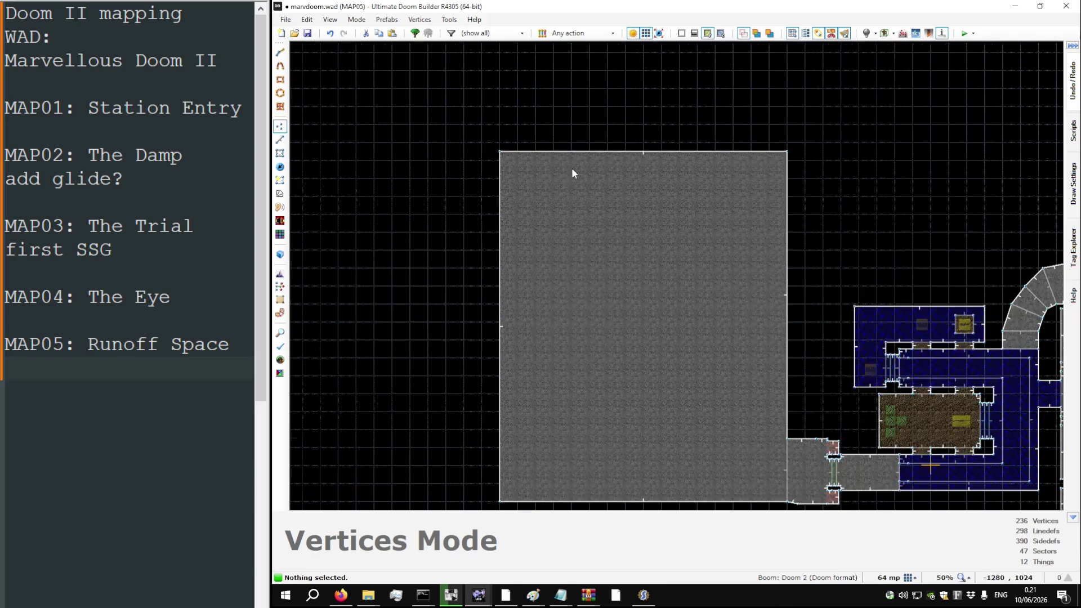
{"action": "key", "text": "space"}
{"action": "key", "text": "Escape"}
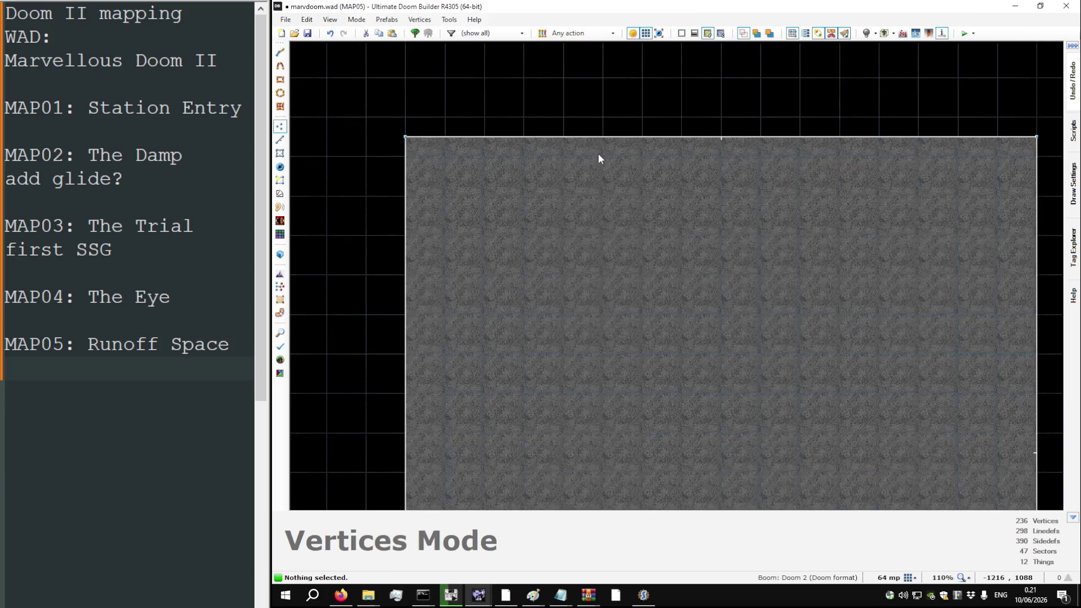
{"action": "key", "text": "l"}
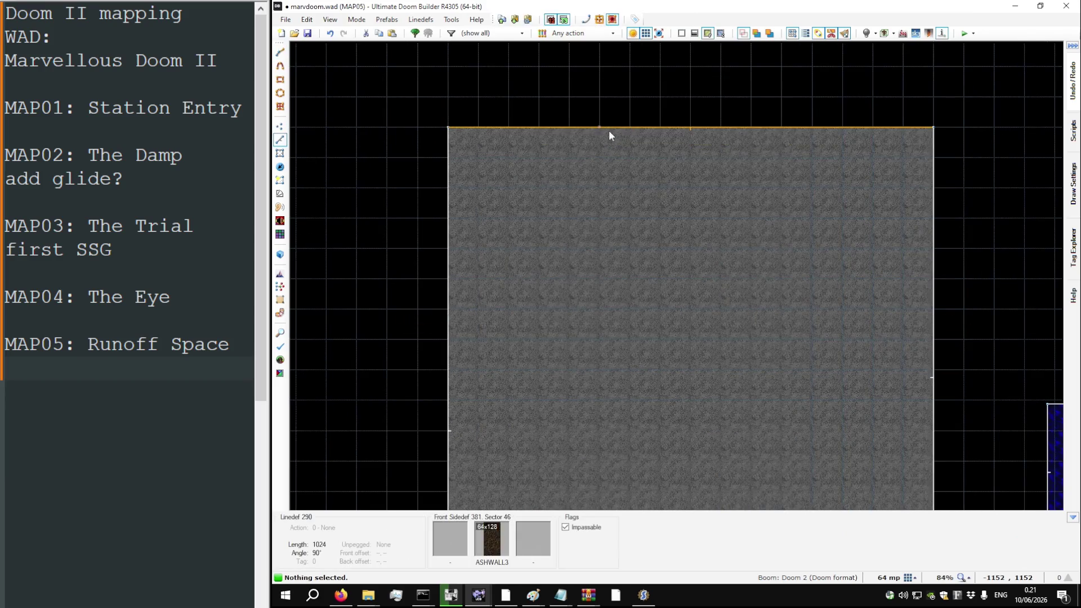
{"action": "scroll", "coordinate": [576, 140], "scroll_direction": "up", "scroll_amount": 1}
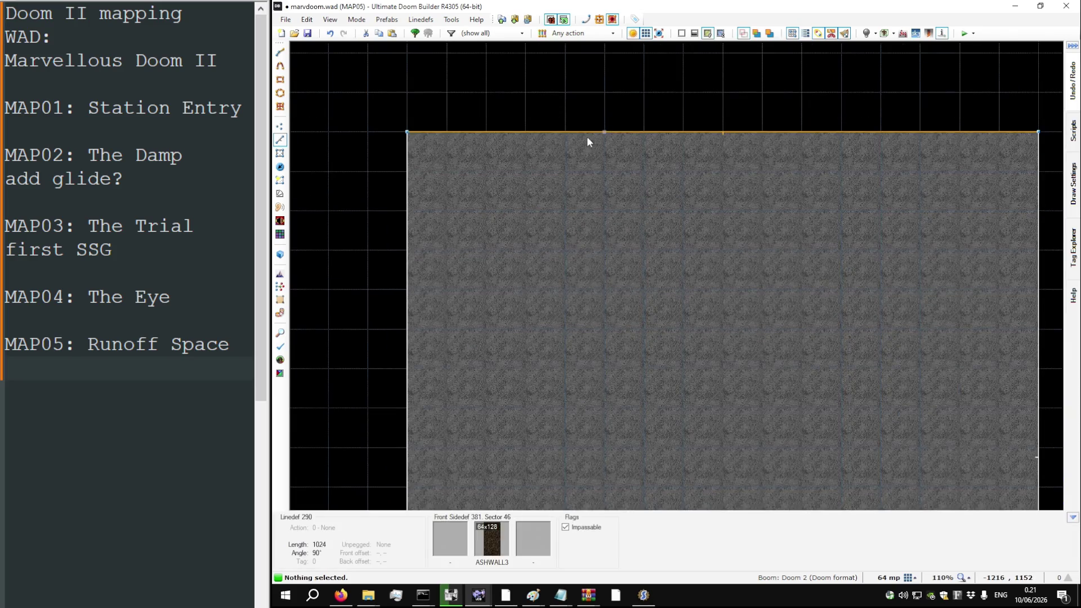
{"action": "scroll", "coordinate": [600, 117], "scroll_direction": "up", "scroll_amount": 2}
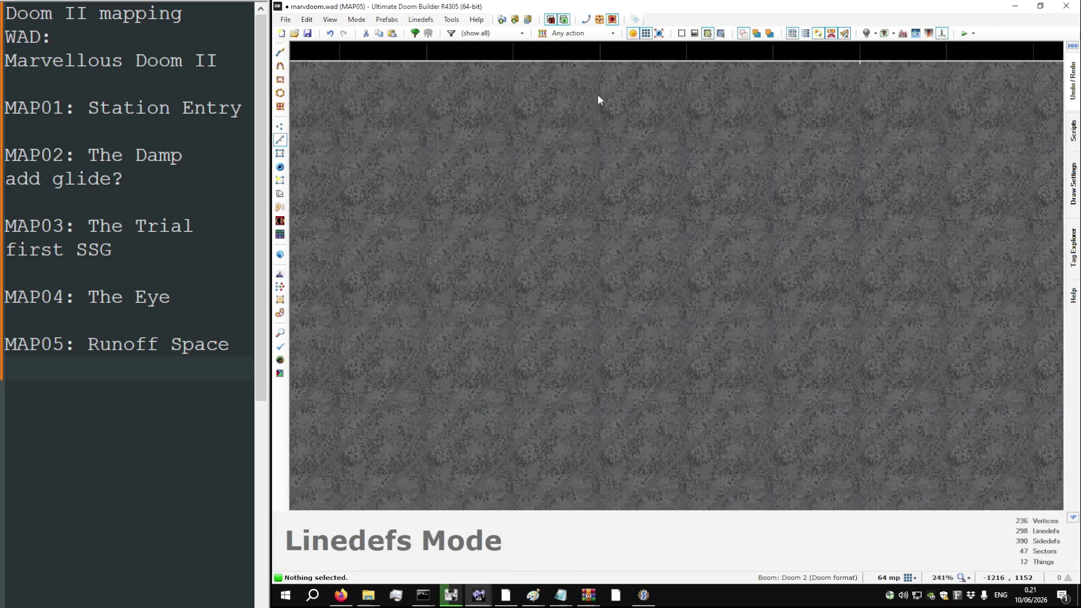
{"action": "key", "text": "d"}
{"action": "scroll", "coordinate": [597, 103], "scroll_direction": "down", "scroll_amount": 4}
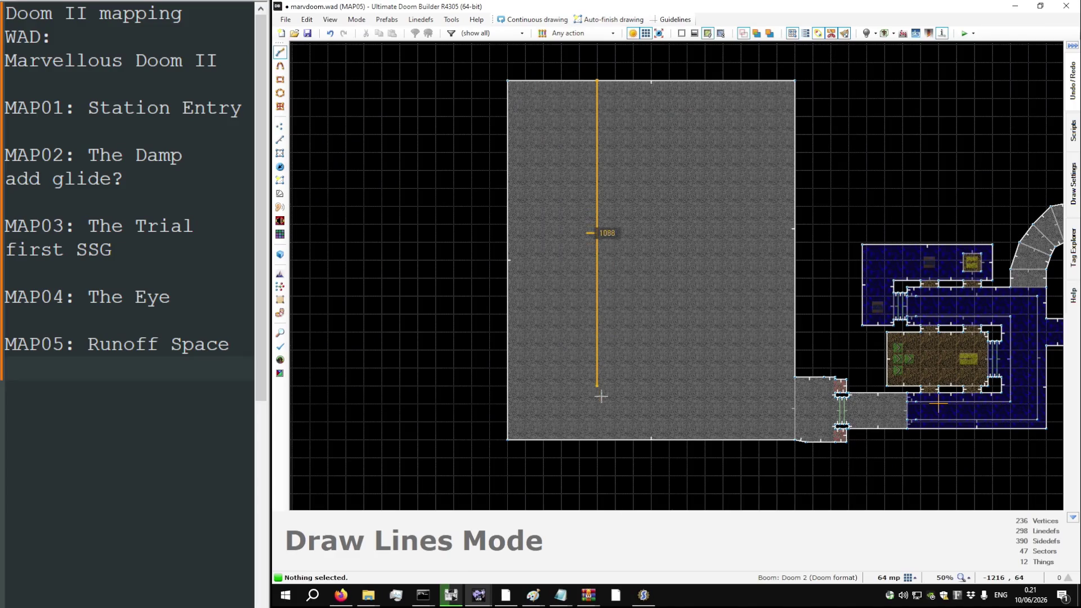
Step: End the first dividing line on the bottom edge, closing off the left strip sector
{"action": "left_click", "coordinate": [506, 435]}
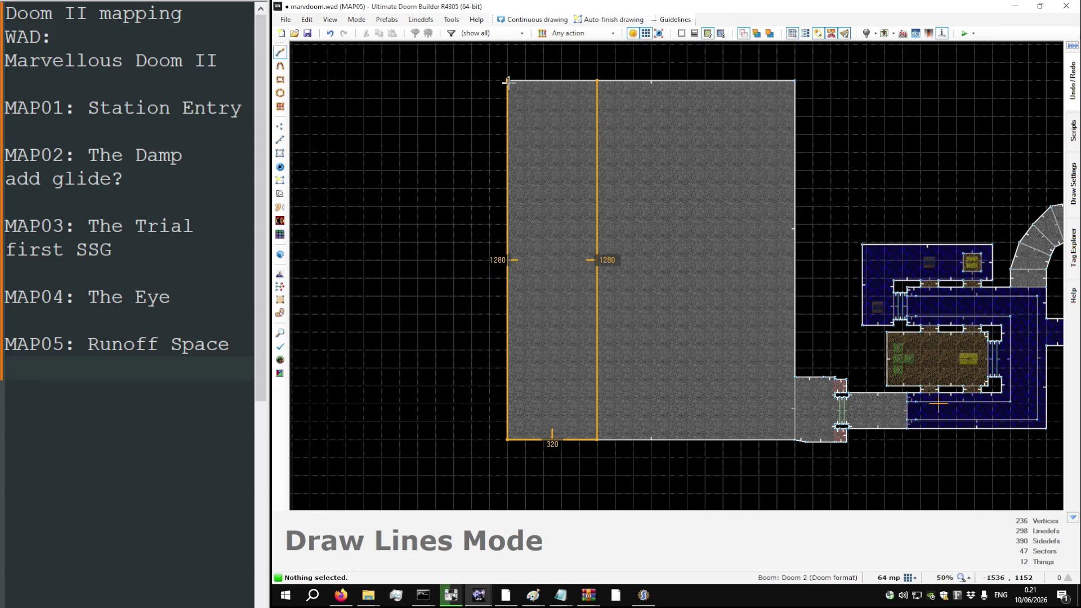
{"action": "left_click", "coordinate": [597, 85]}
{"action": "scroll", "coordinate": [714, 83], "scroll_direction": "up", "scroll_amount": 3}
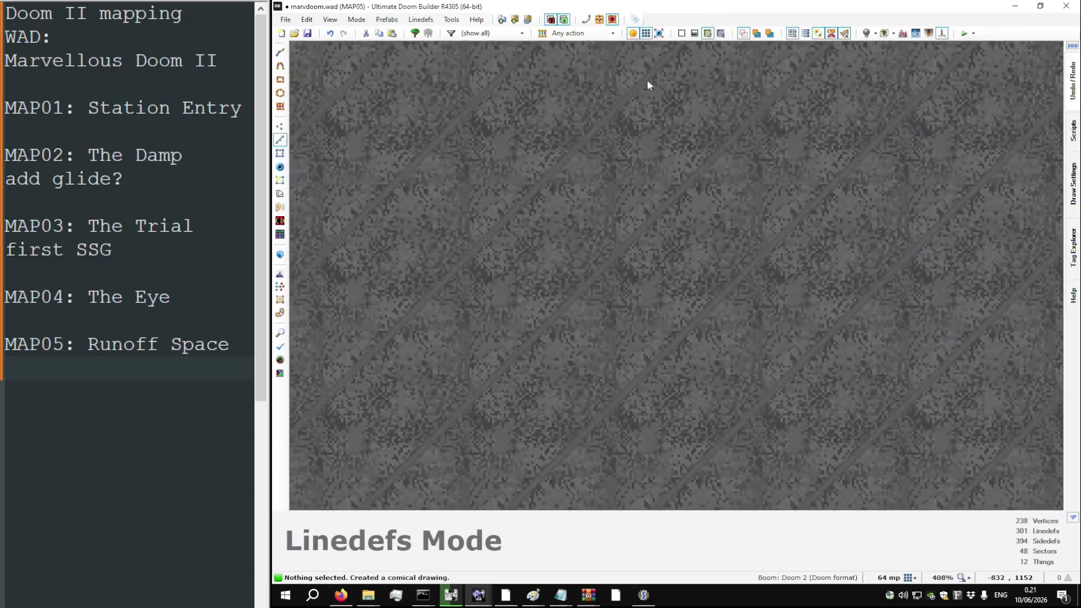
{"action": "scroll", "coordinate": [641, 78], "scroll_direction": "down", "scroll_amount": 5}
Step: Draw the second top-to-bottom dividing line, splitting off the middle strip
{"action": "key", "text": "d"}
{"action": "left_click", "coordinate": [696, 71]}
{"action": "scroll", "coordinate": [703, 246], "scroll_direction": "up", "scroll_amount": 3}
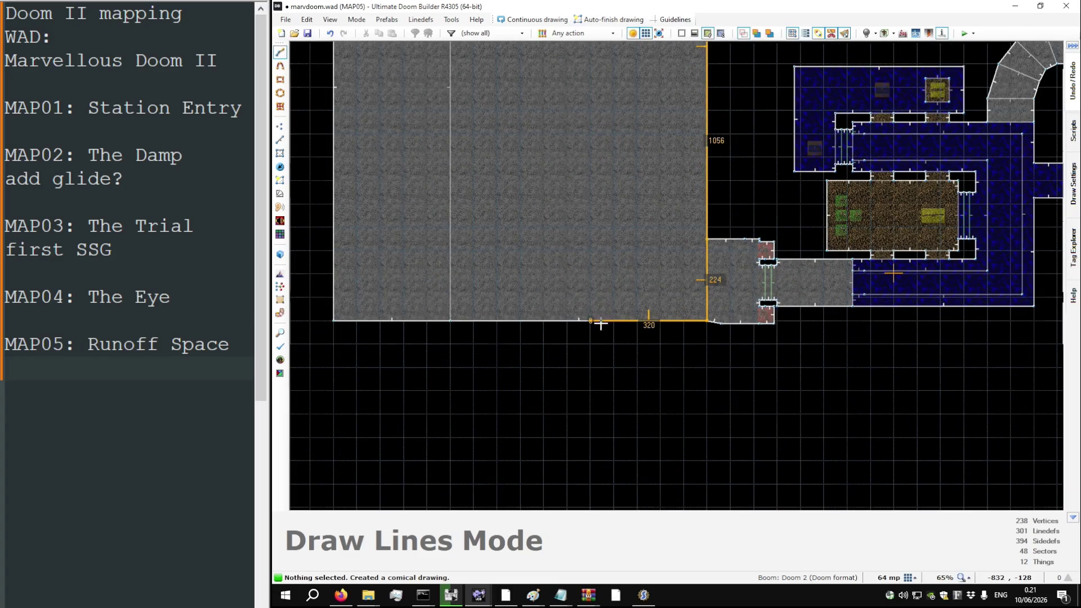
{"action": "left_click", "coordinate": [600, 324]}
{"action": "scroll", "coordinate": [600, 324], "scroll_direction": "down", "scroll_amount": 3}
{"action": "left_click", "coordinate": [595, 69]}
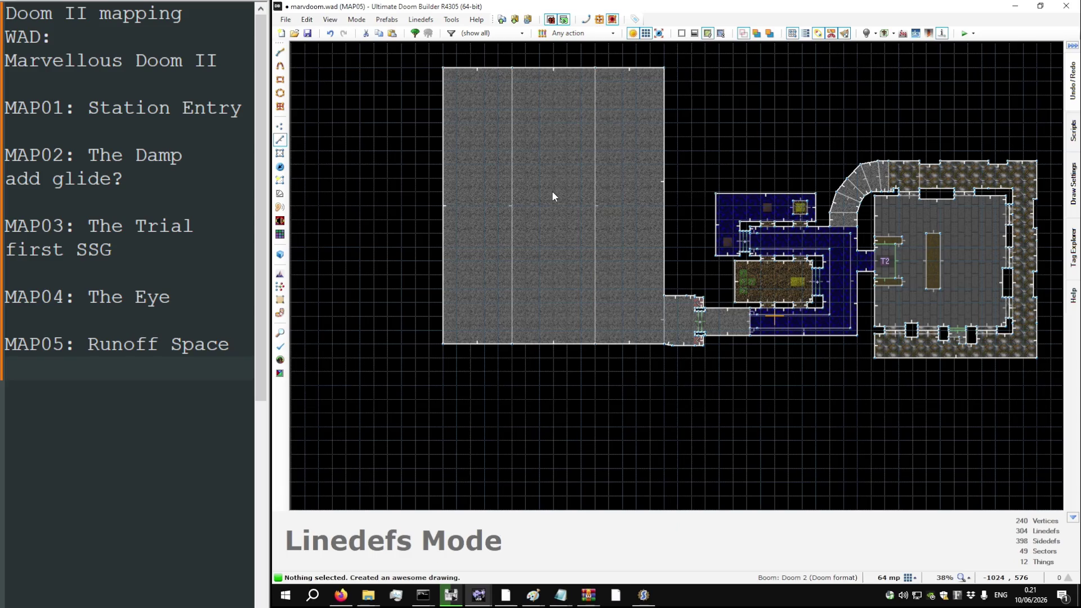
{"action": "key", "text": "alt+Tab"}
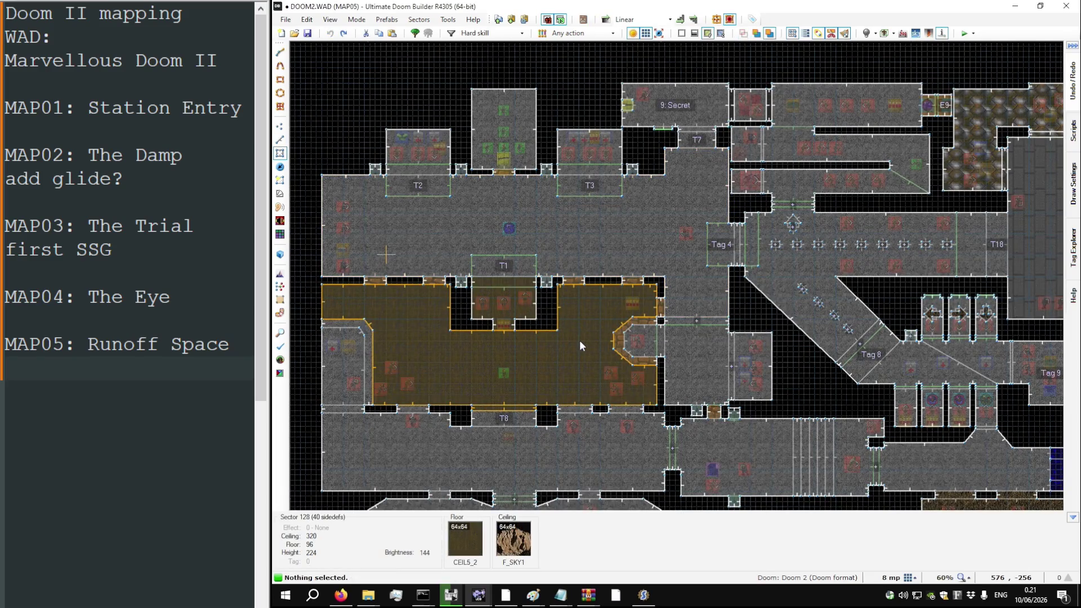
Step: Give the middle strip sector a CEIL5_2 floor and F_SKY1 ceiling
{"action": "key", "text": "alt+Tab"}
{"action": "key", "text": "d"}
{"action": "key", "text": "Escape"}
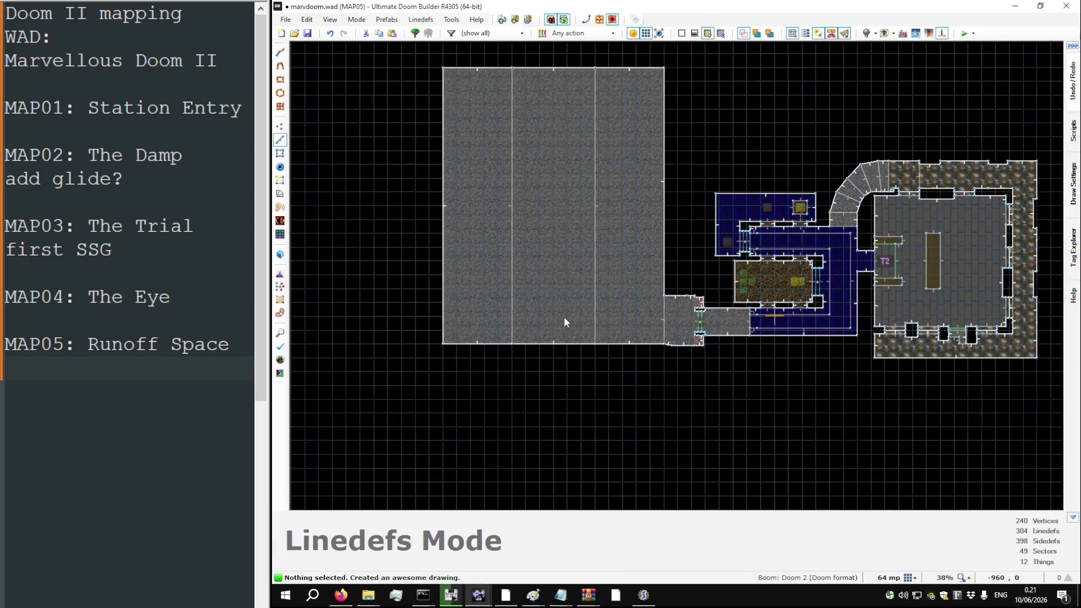
{"action": "key", "text": "s"}
{"action": "right_click", "coordinate": [563, 316]}
{"action": "double_click", "coordinate": [686, 304]}
{"action": "type", "text": "CEIL5"}
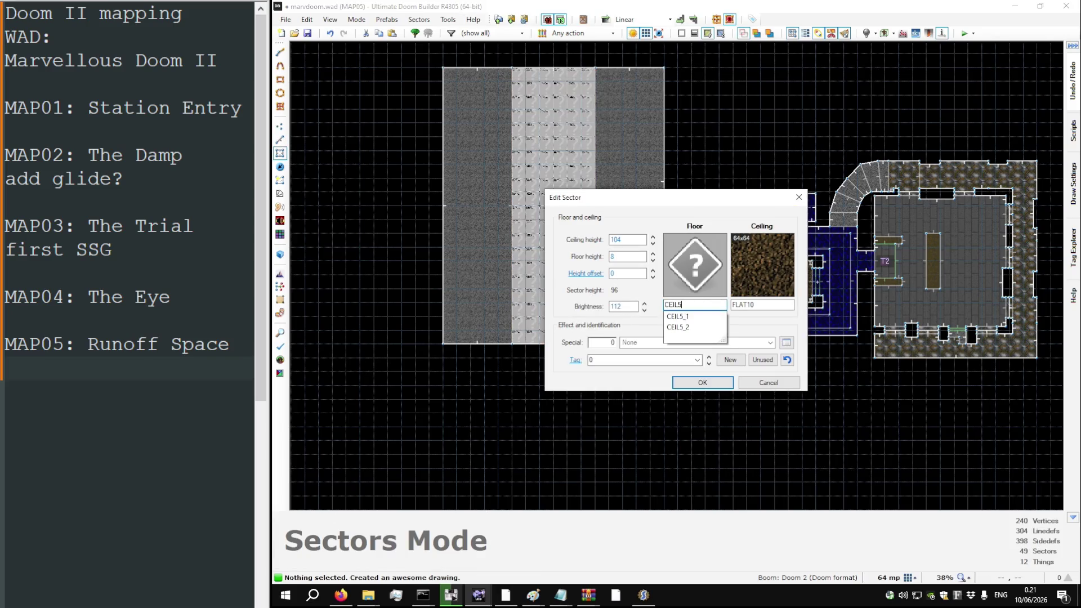
{"action": "type", "text": "_2F_SKY1"}
{"action": "key", "text": "Return"}
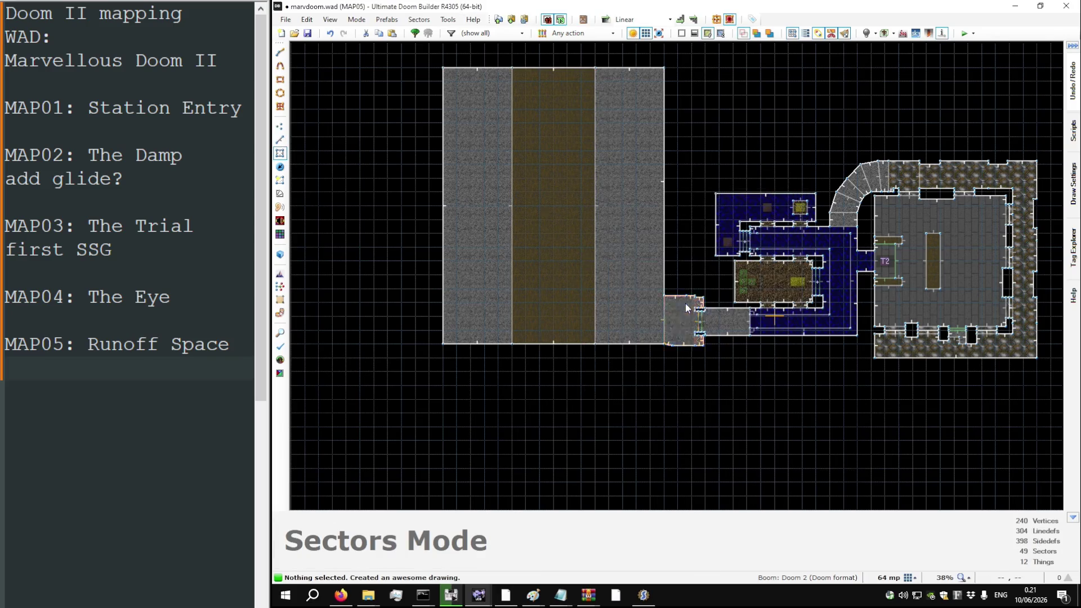
Step: Set the channel side wall's upper texture to BIGBRIK1 and paste it onto another wall
{"action": "key", "text": "w"}
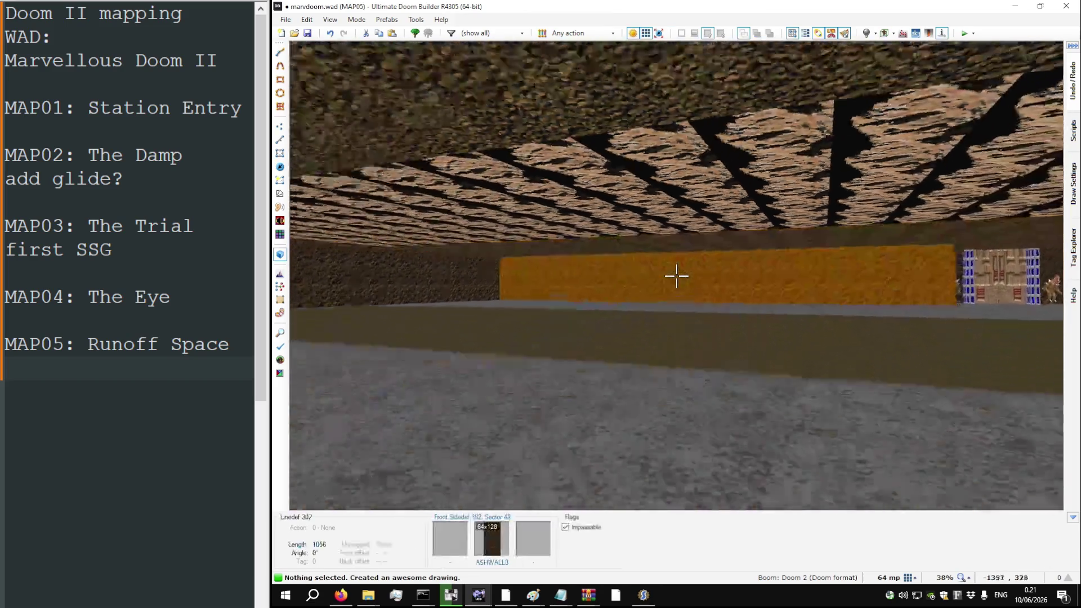
{"action": "scroll", "coordinate": [676, 276], "scroll_direction": "down", "scroll_amount": 8}
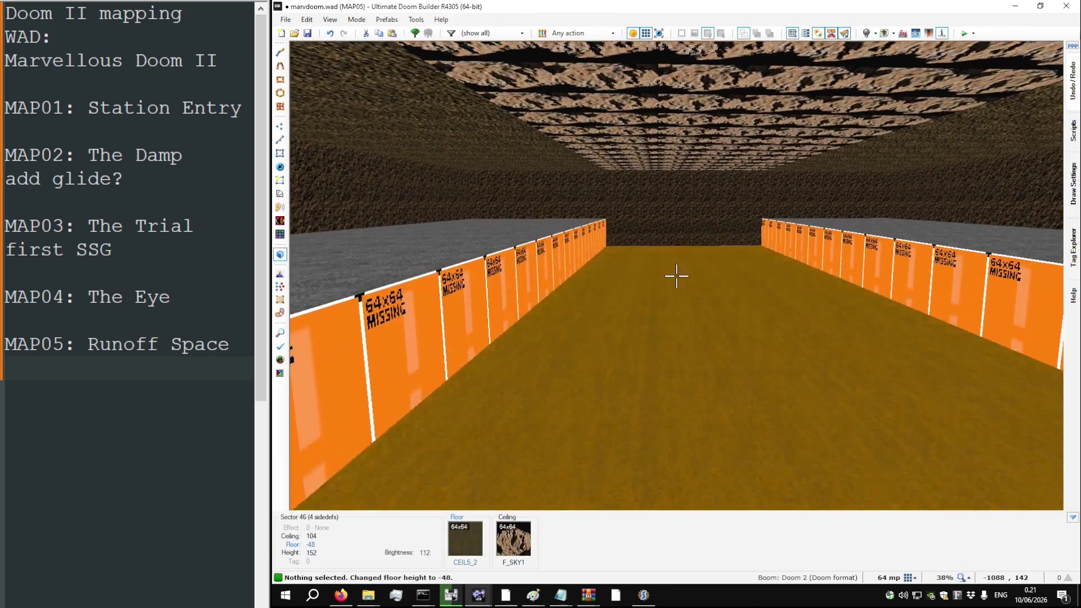
{"action": "scroll", "coordinate": [676, 276], "scroll_direction": "up", "scroll_amount": 8}
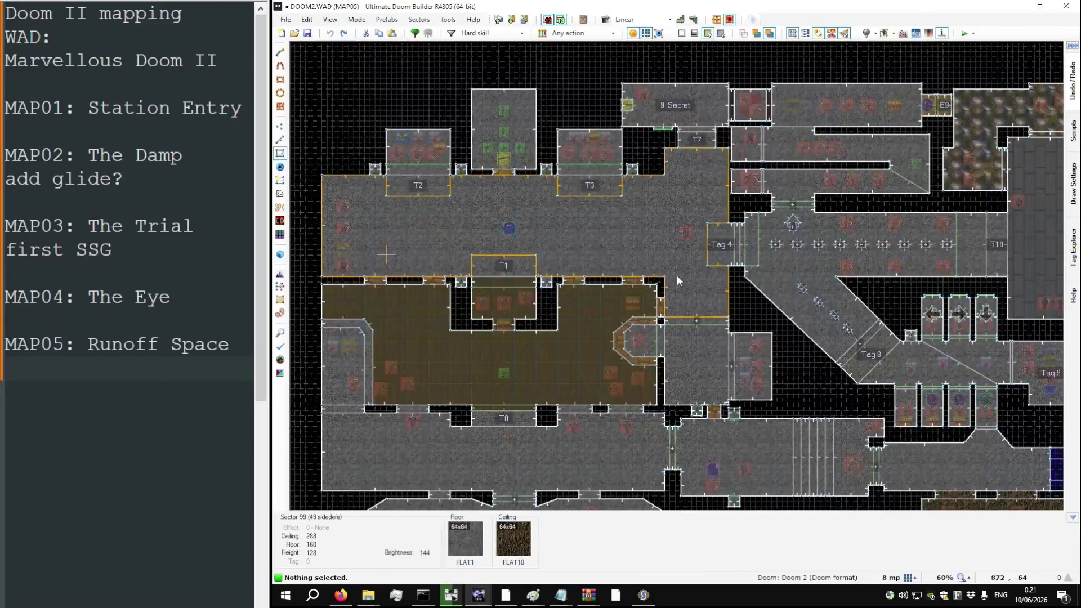
{"action": "key", "text": "q"}
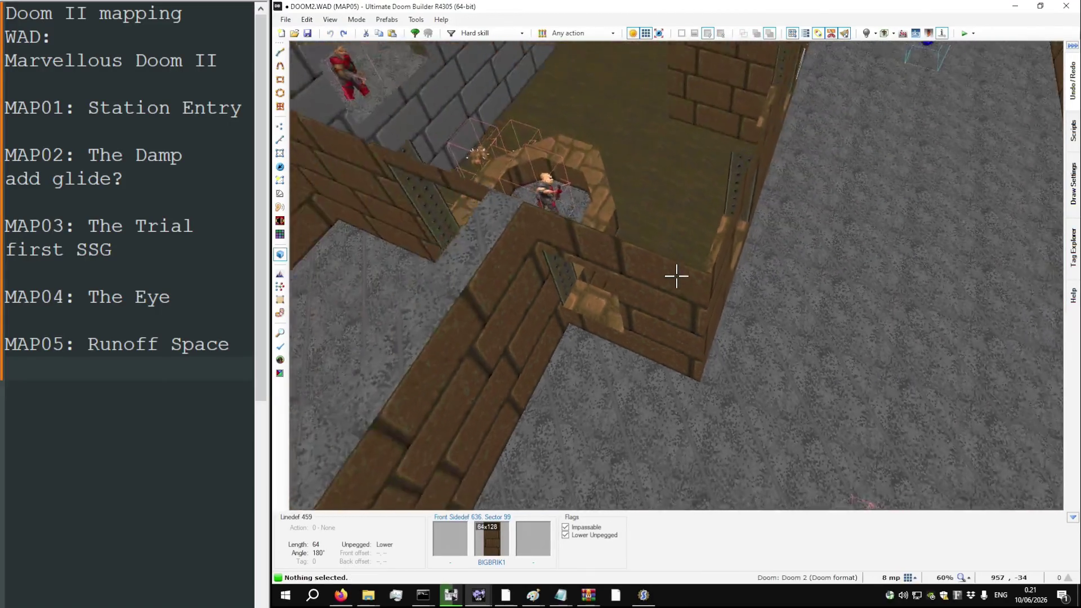
{"action": "key", "text": "w"}
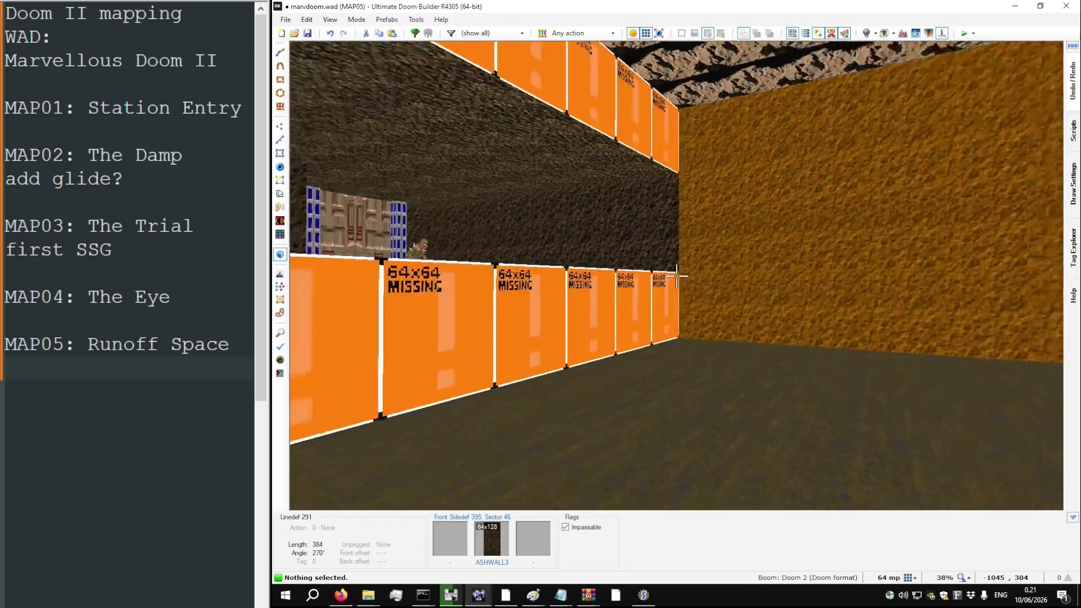
{"action": "right_click", "coordinate": [676, 276]}
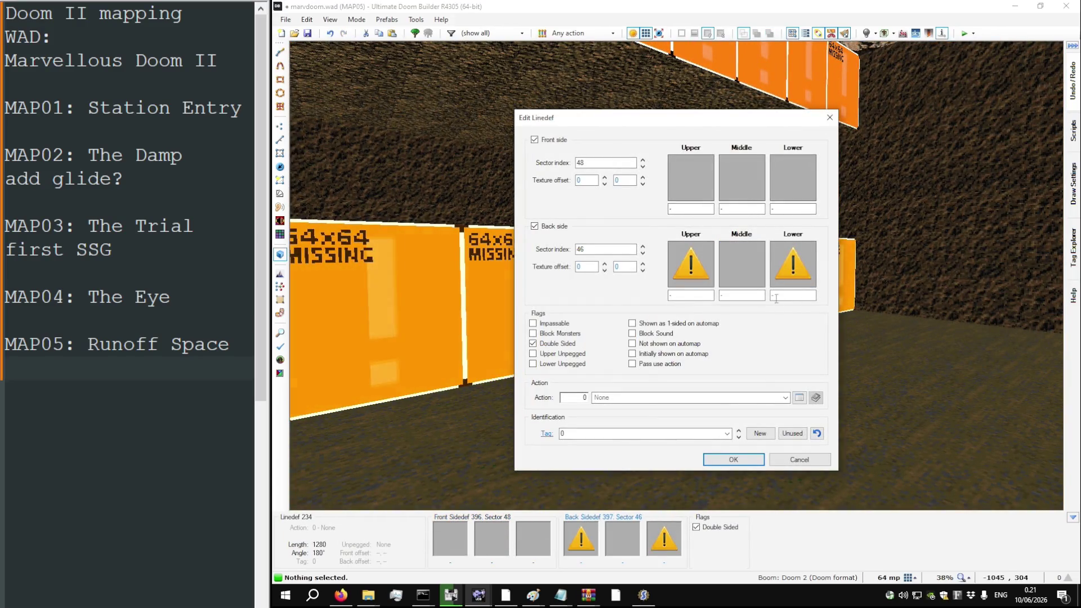
{"action": "type", "text": "BIGBRIK1"}
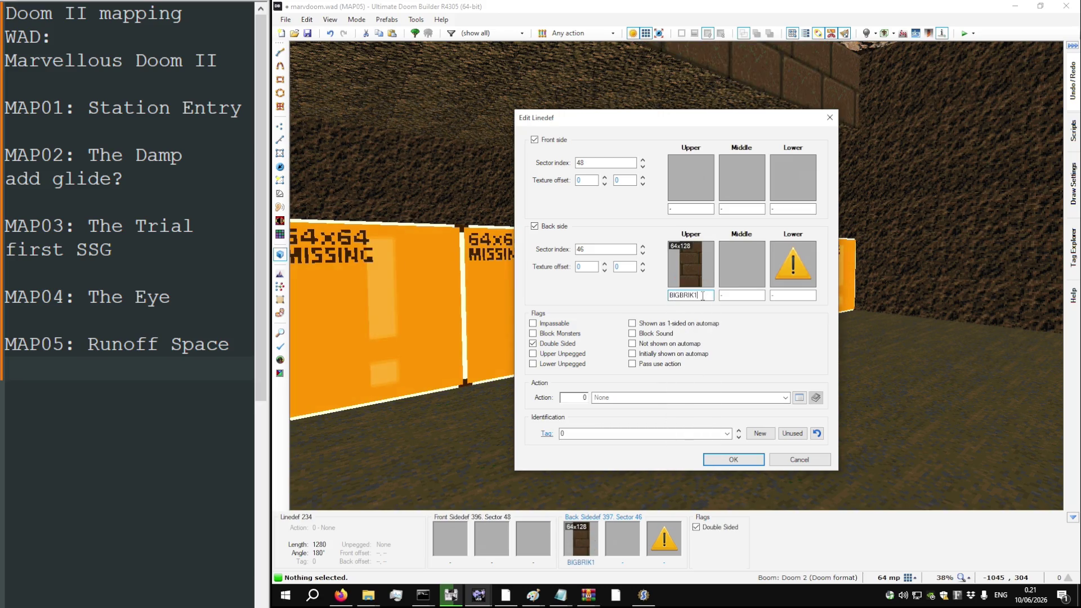
{"action": "key", "text": "Return"}
{"action": "key", "text": "ctrl+c"}
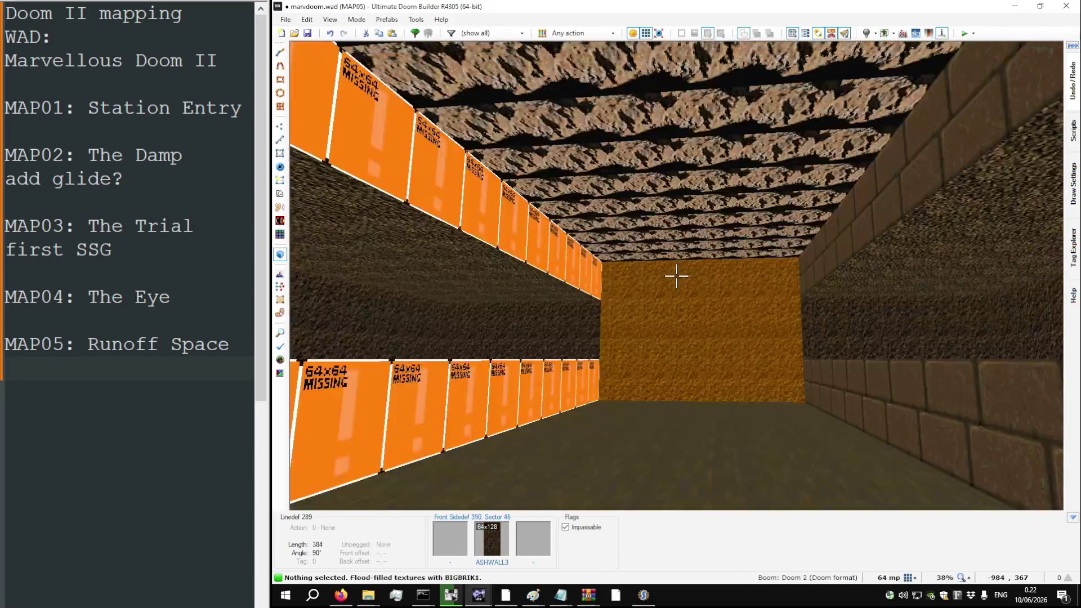
{"action": "key", "text": "ctrl+v"}
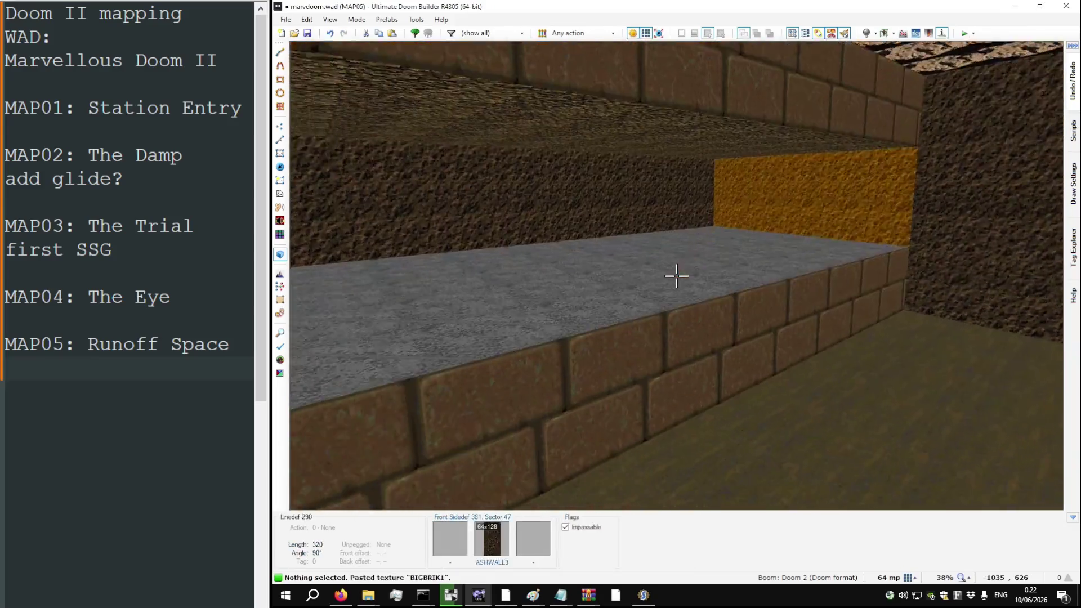
{"action": "key", "text": "w"}
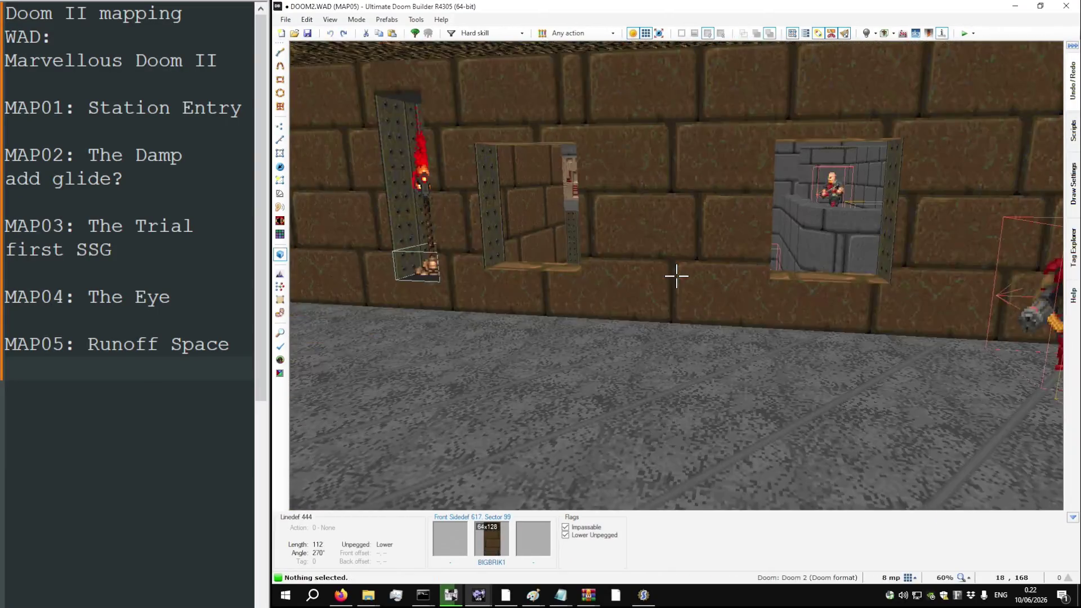
{"action": "key", "text": "w"}
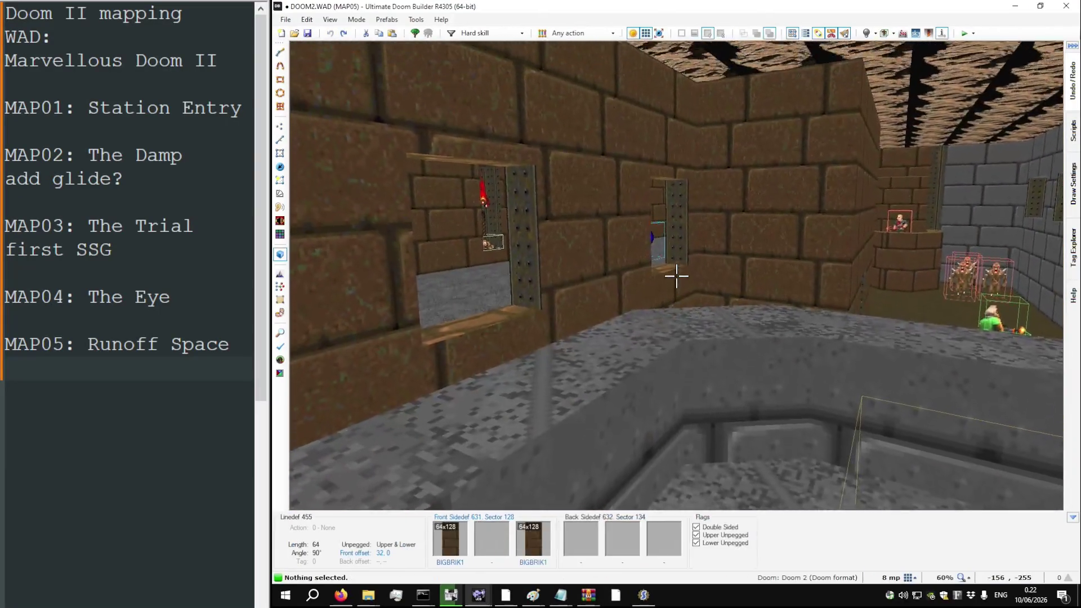
{"action": "key", "text": "w"}
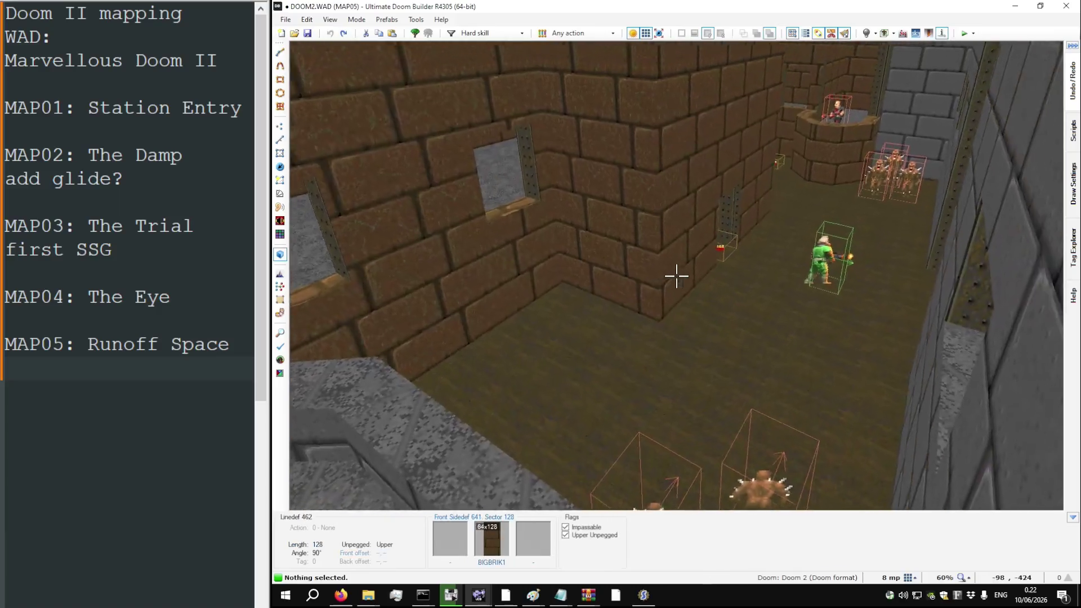
{"action": "mouse_move", "coordinate": [676, 275]}
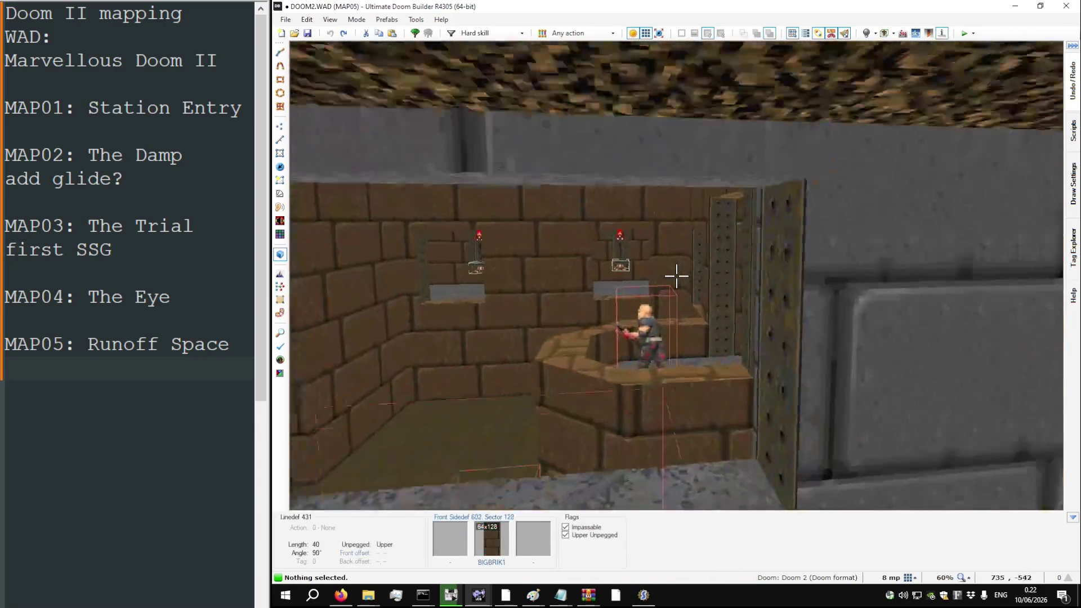
{"action": "key", "text": "w"}
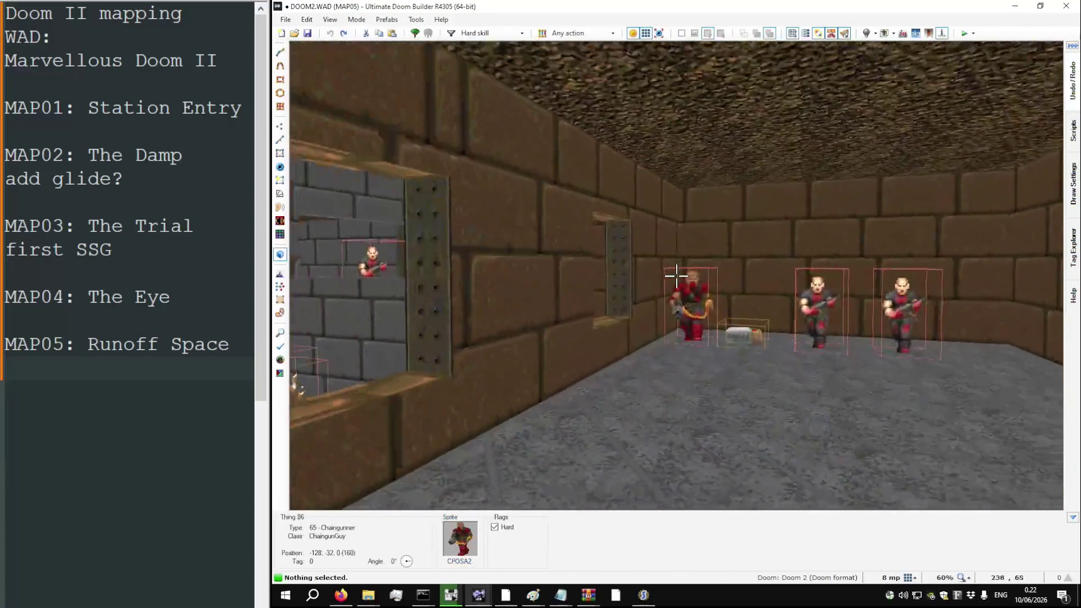
{"action": "key", "text": "w"}
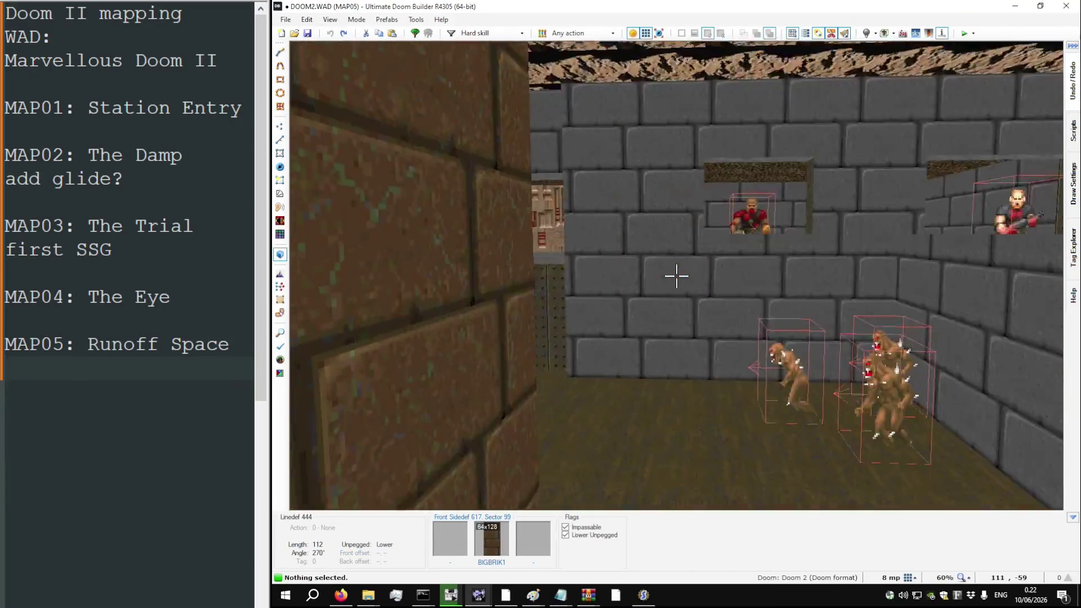
{"action": "key", "text": "w"}
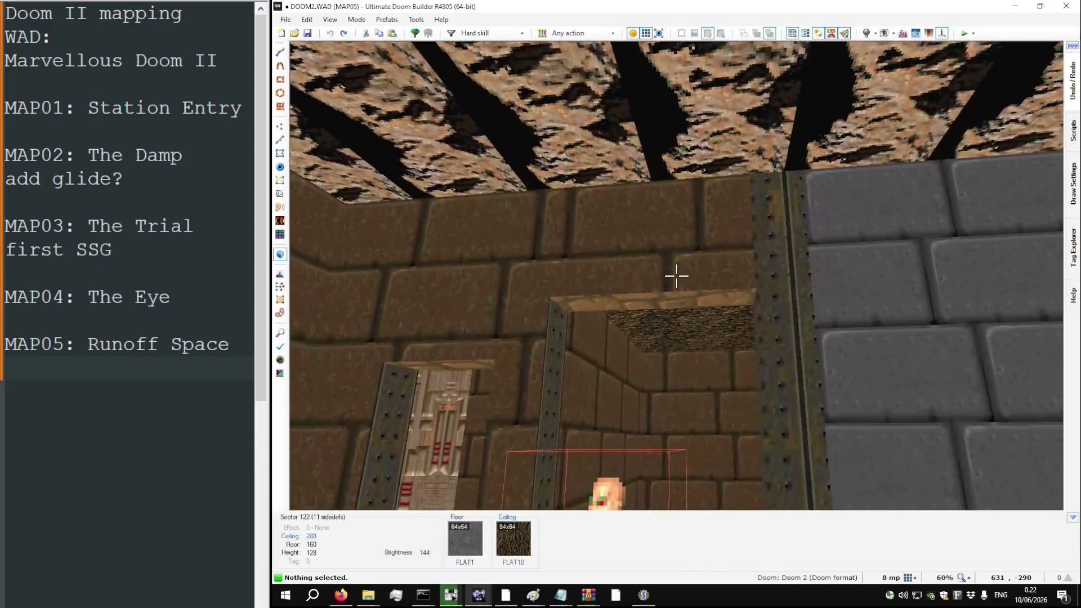
{"action": "key", "text": "w"}
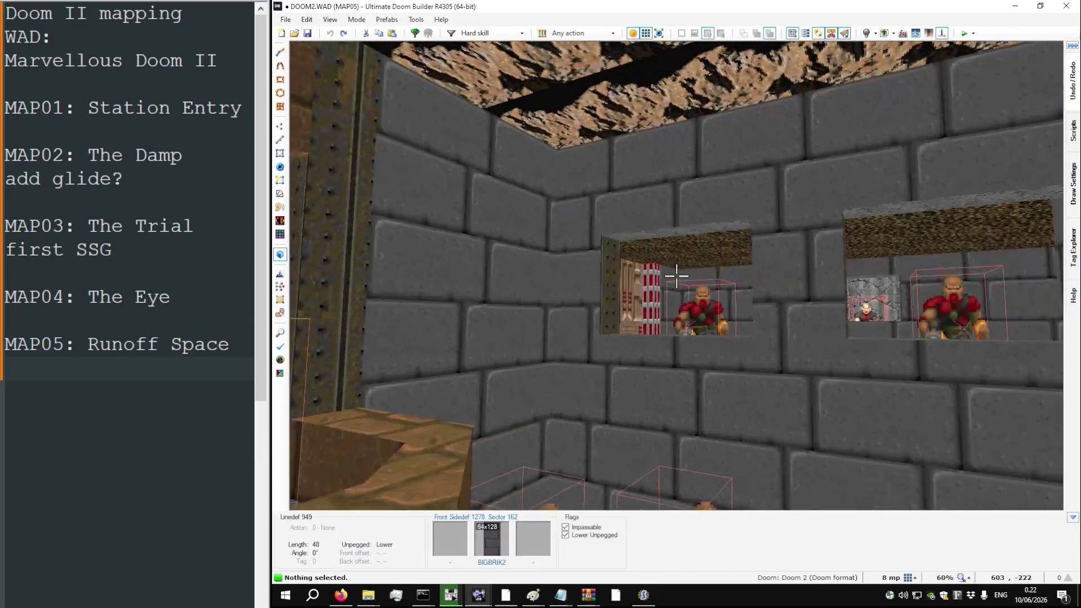
{"action": "key", "text": "w"}
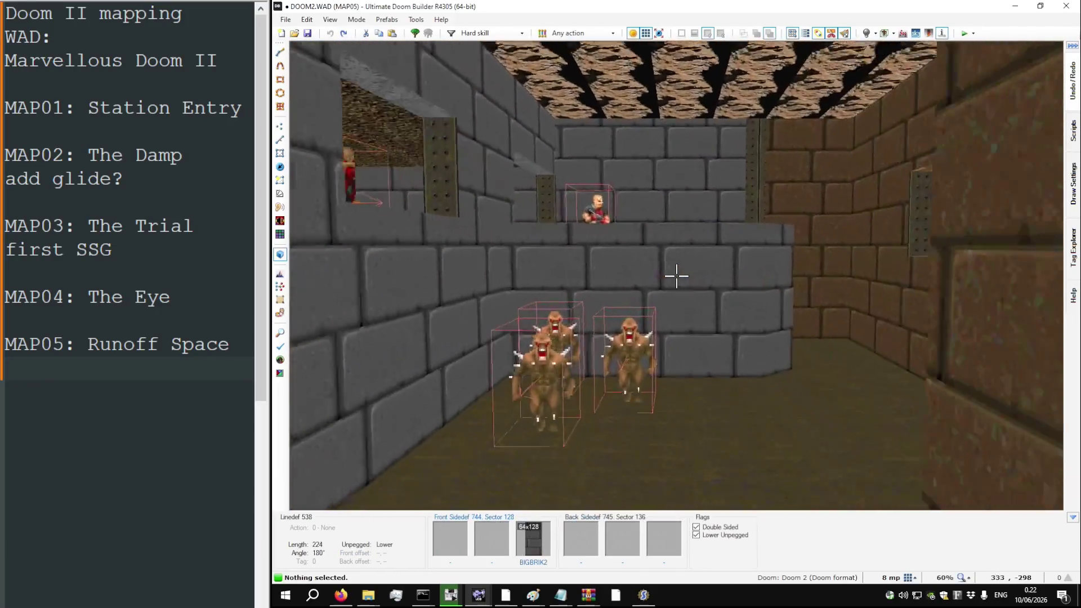
{"action": "key", "text": "w"}
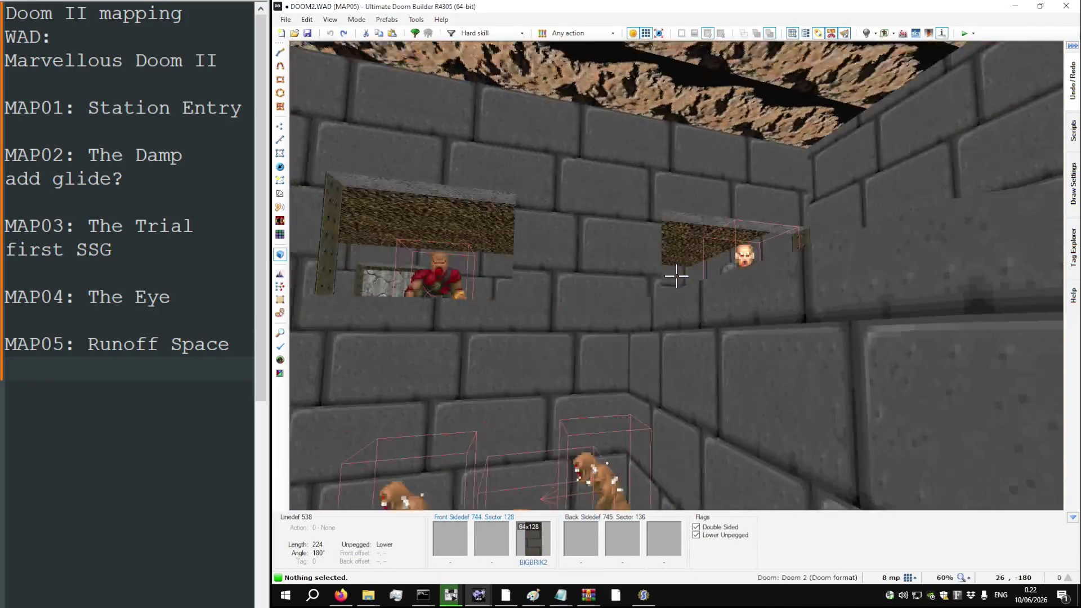
{"action": "key", "text": "w"}
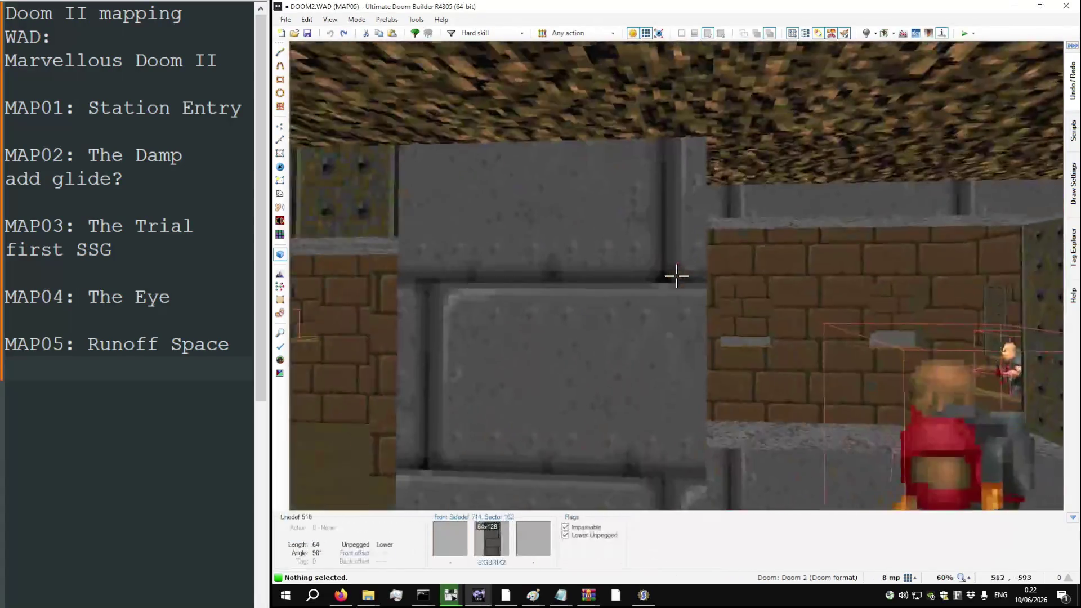
{"action": "key", "text": "q"}
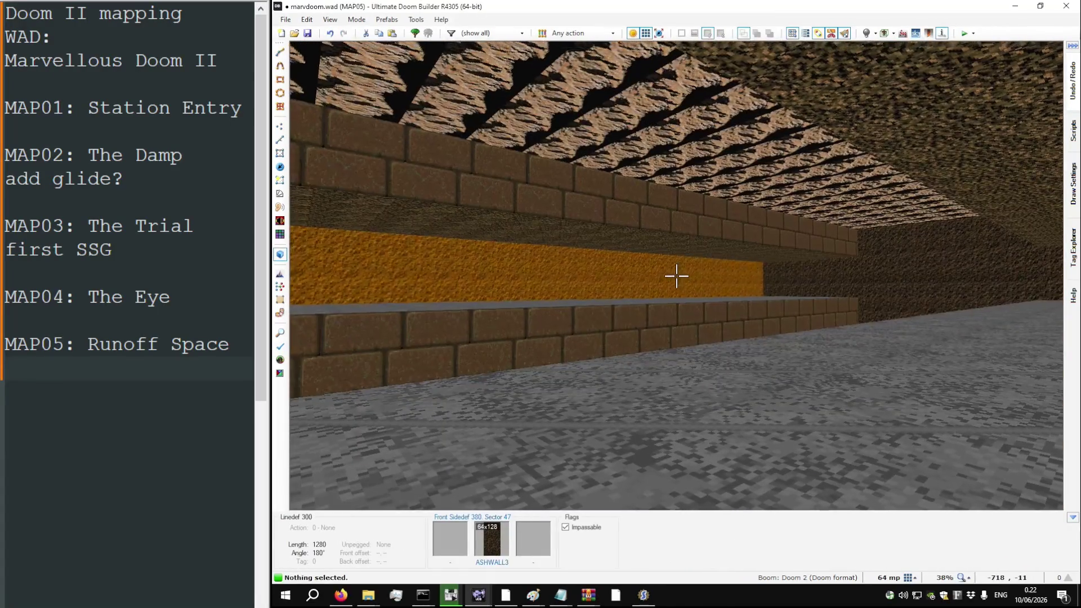
Step: Switch the channel wall's upper texture to BIGBRIK2, paste it opposite, and copy the FLAT1 floor
{"action": "key", "text": "w"}
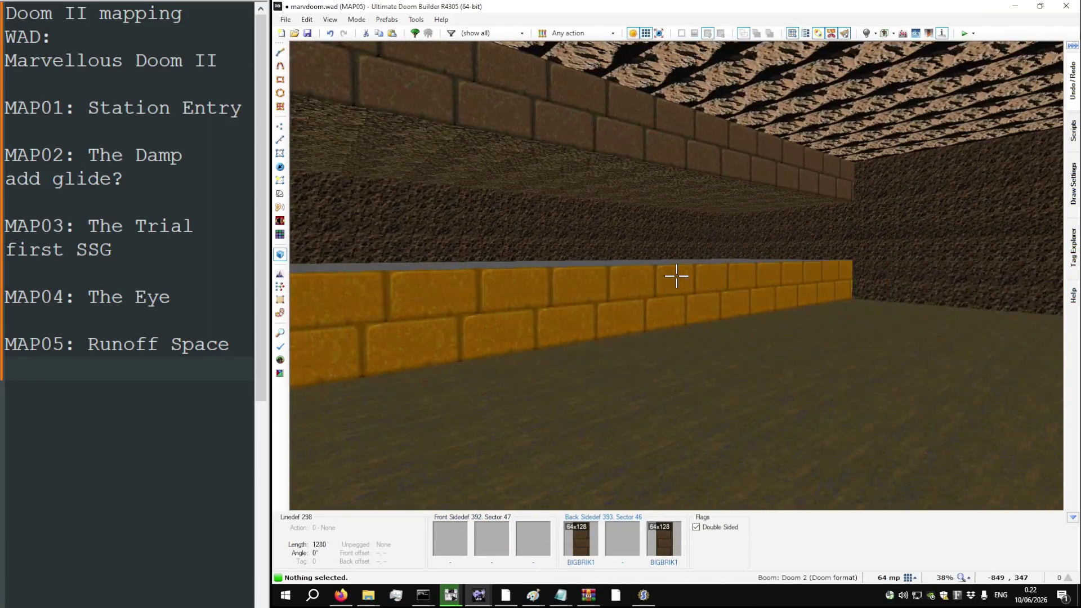
{"action": "right_click", "coordinate": [676, 275]}
{"action": "left_click", "coordinate": [694, 285]}
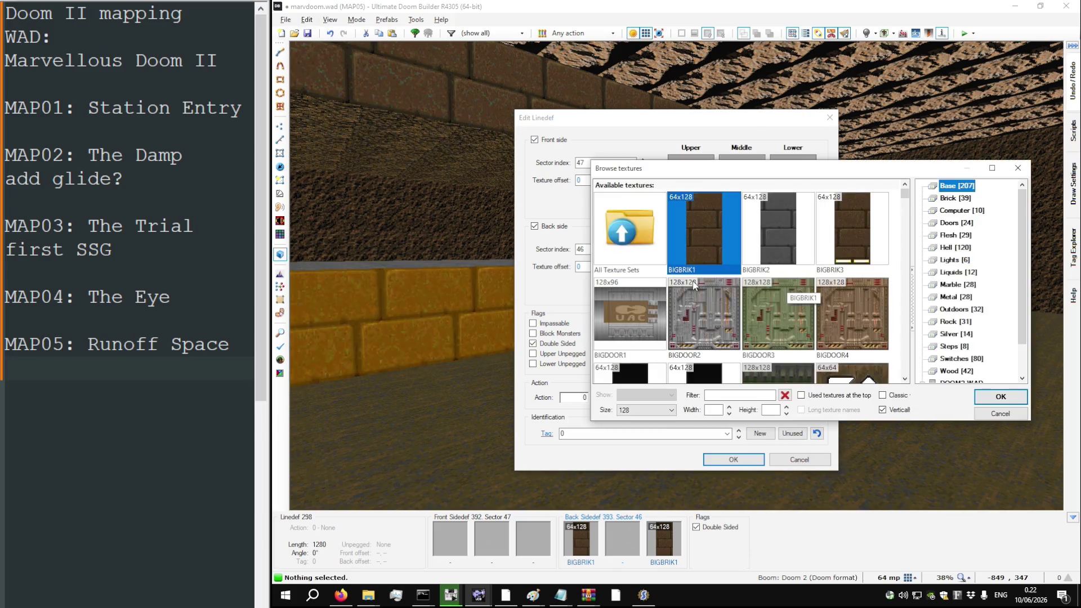
{"action": "double_click", "coordinate": [756, 254]}
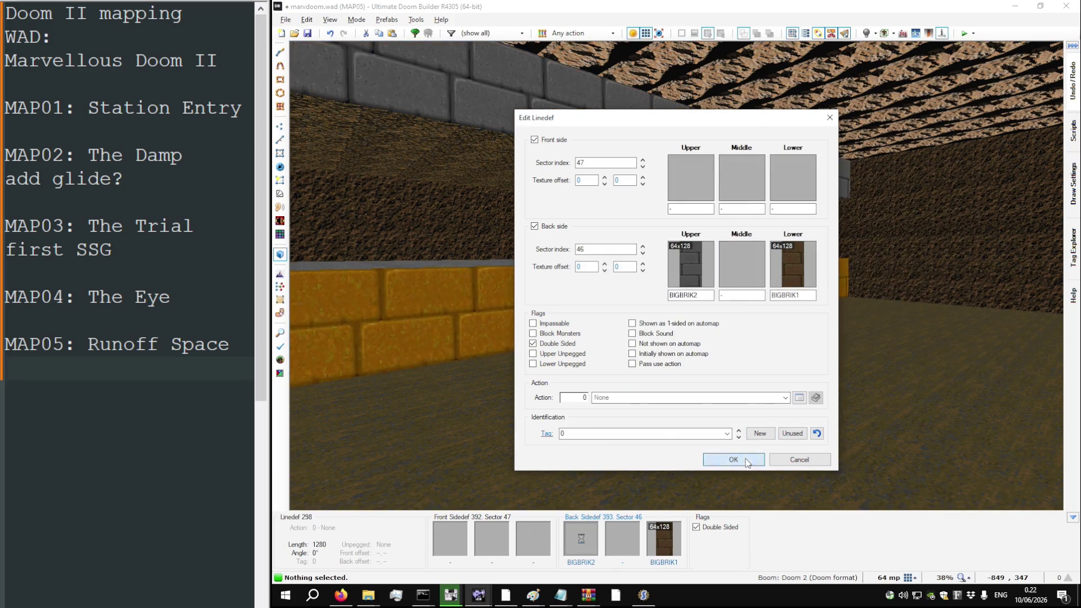
{"action": "left_click", "coordinate": [733, 459]}
{"action": "key", "text": "ctrl+c"}
{"action": "key", "text": "ctrl+v"}
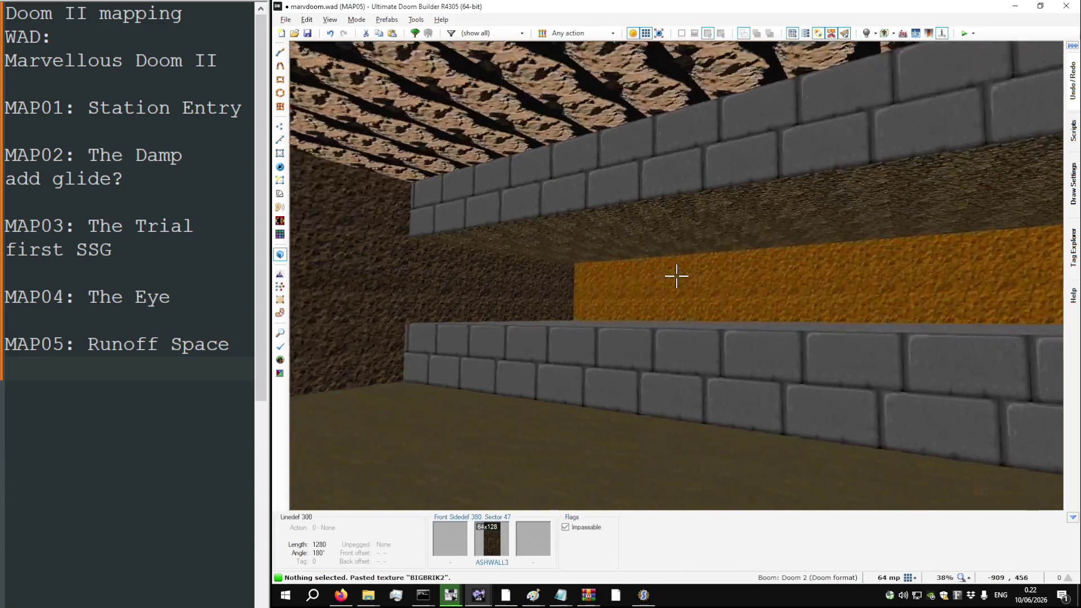
{"action": "key", "text": "w"}
{"action": "key", "text": "ctrl+c"}
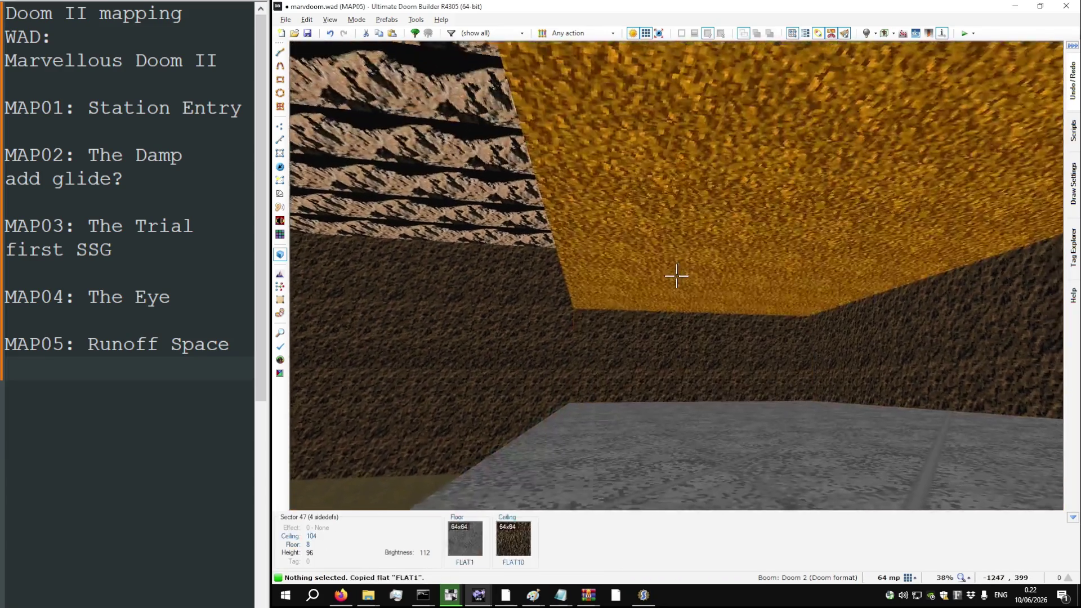
Step: Try FLAT1 on the ceiling and undo it, then flood-fill the room's walls with BIGBRIK1
{"action": "key", "text": "ctrl+v"}
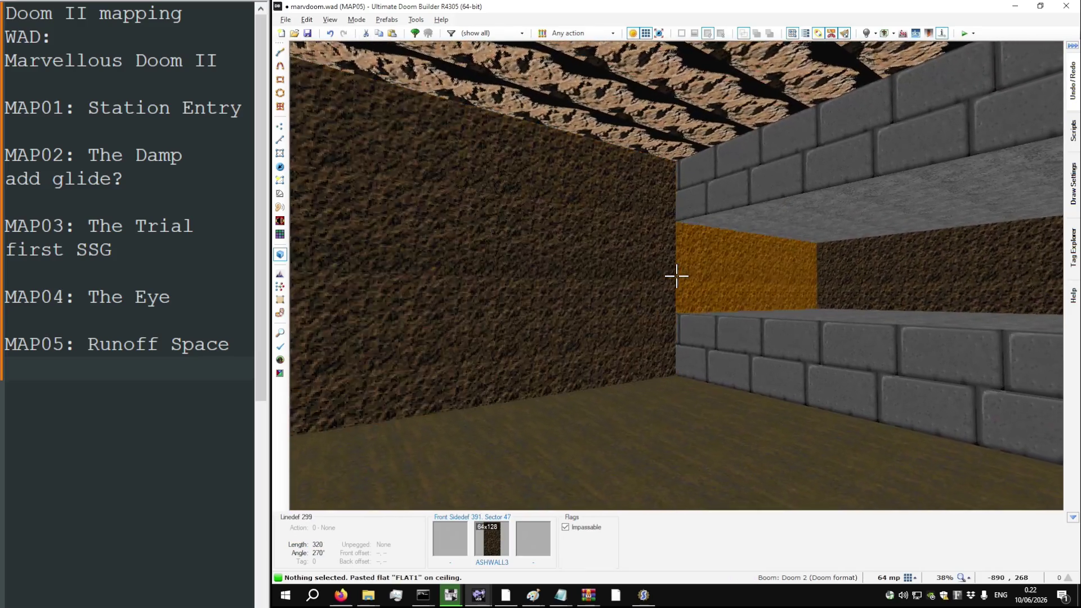
{"action": "key", "text": "ctrl+z"}
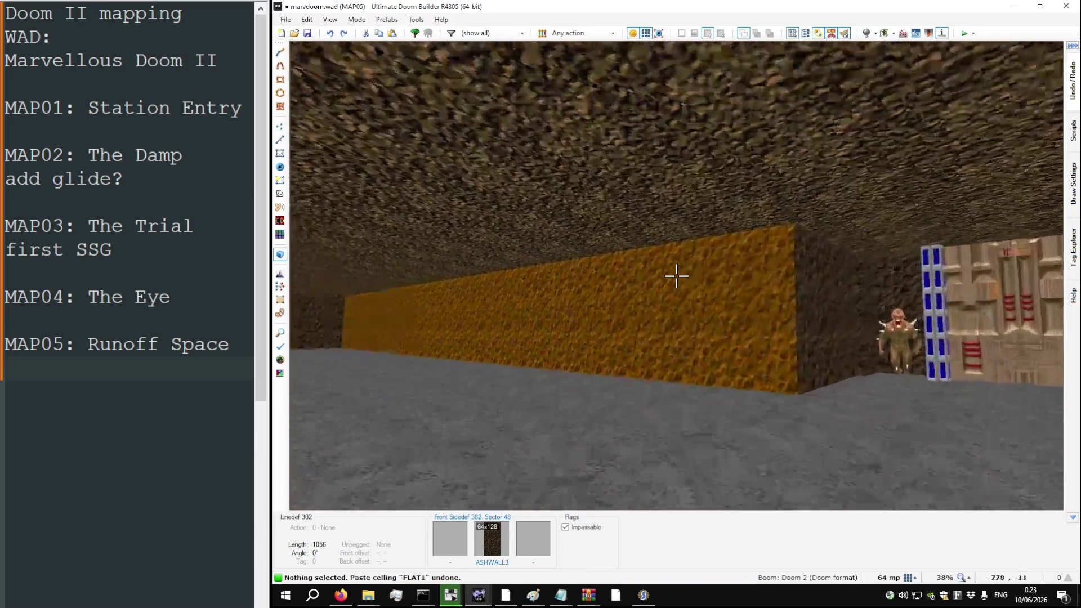
{"action": "key", "text": "ctrl+c"}
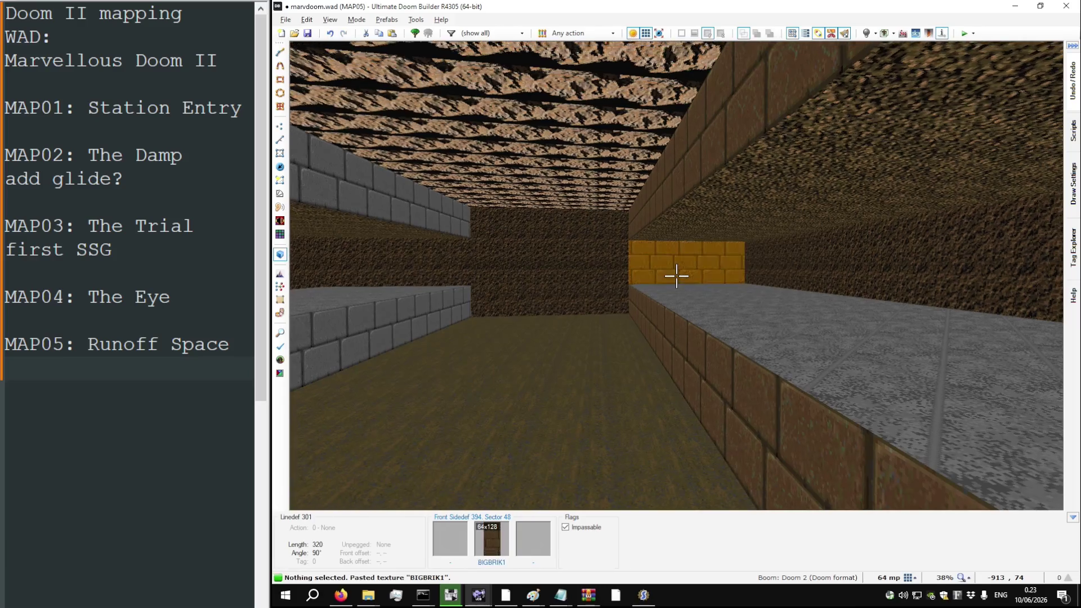
{"action": "key", "text": "w"}
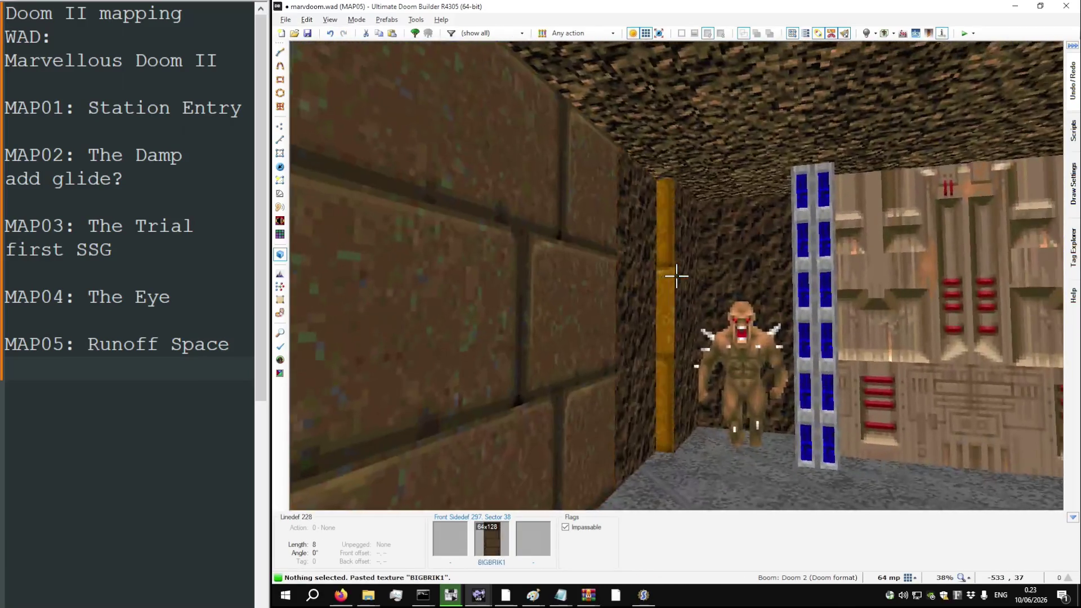
{"action": "key", "text": "w"}
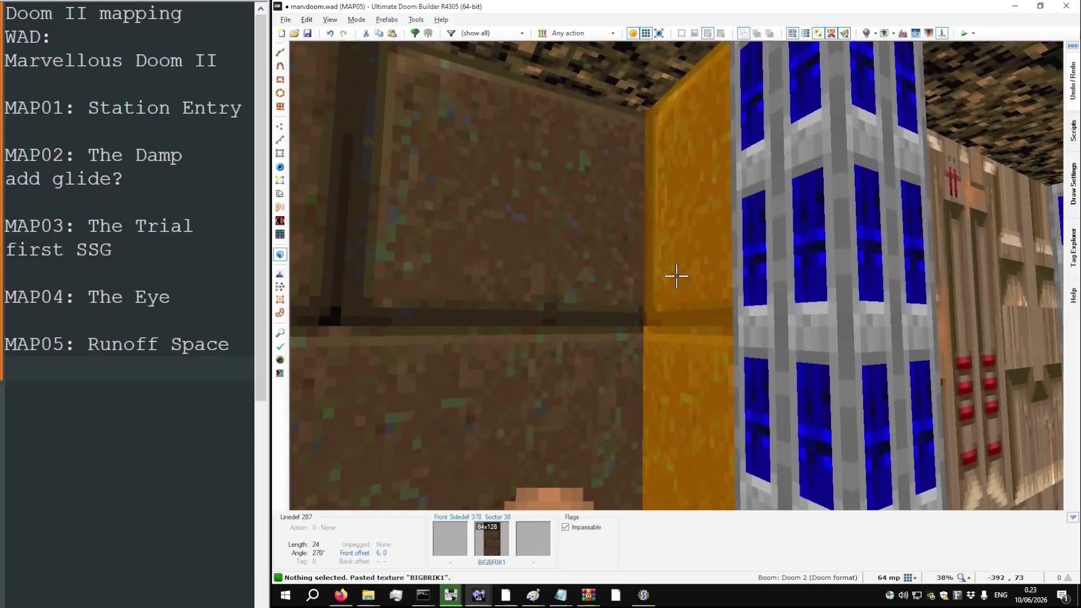
{"action": "key", "text": "ctrl+shift+v"}
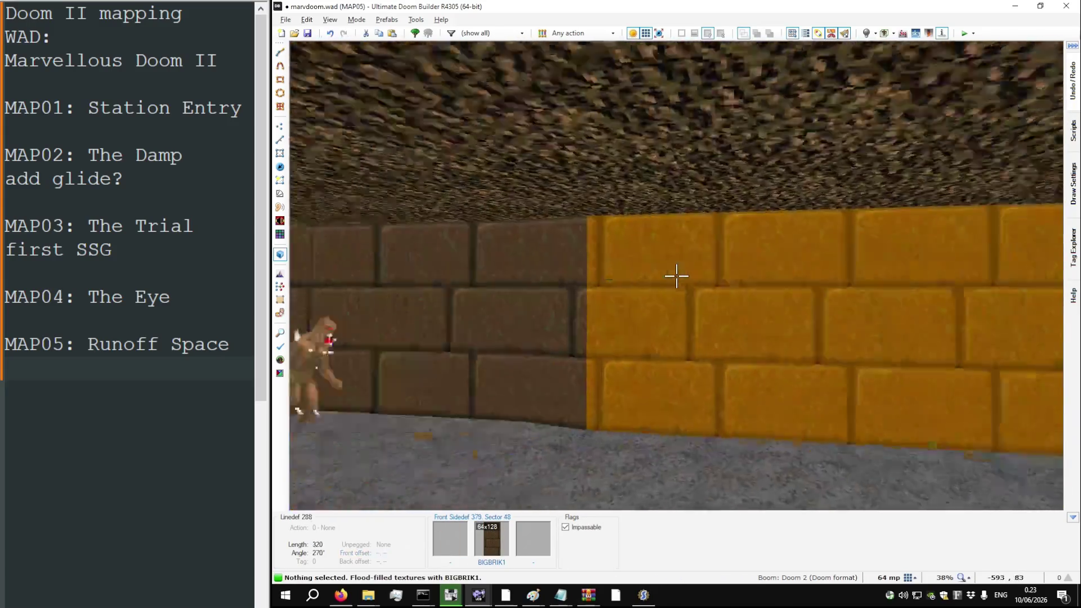
Step: Lower sector 46's gold-floored strip to a floor height of -88
{"action": "key", "text": "w"}
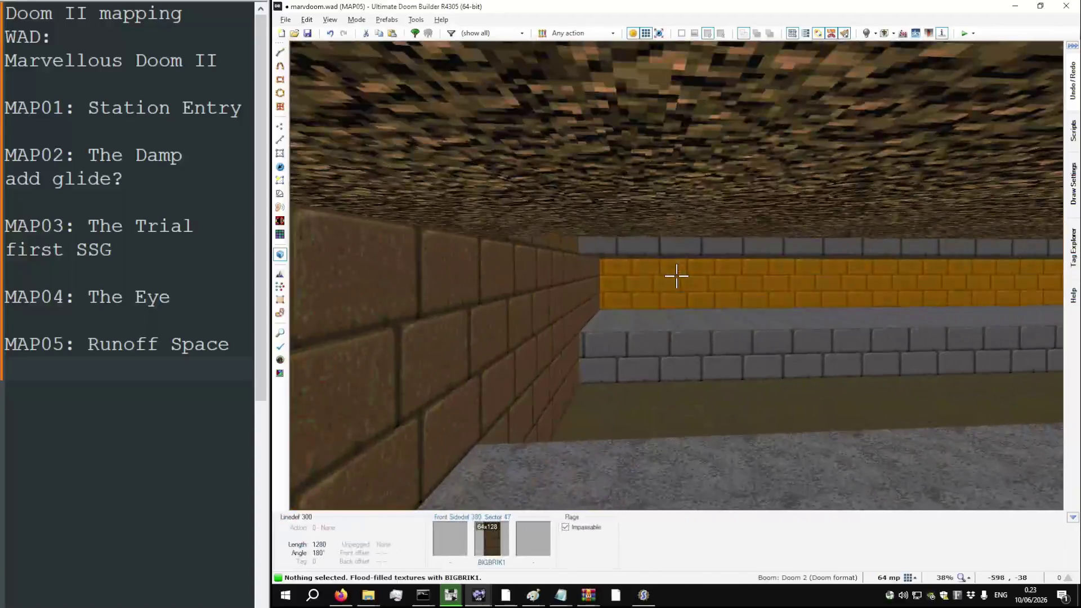
{"action": "key", "text": "w"}
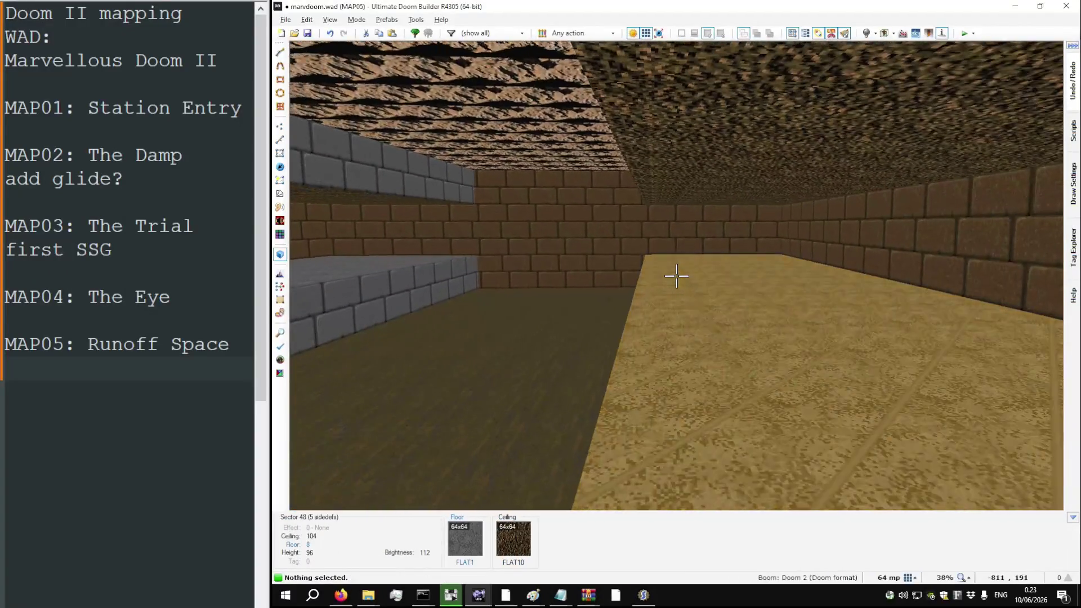
{"action": "key", "text": "w"}
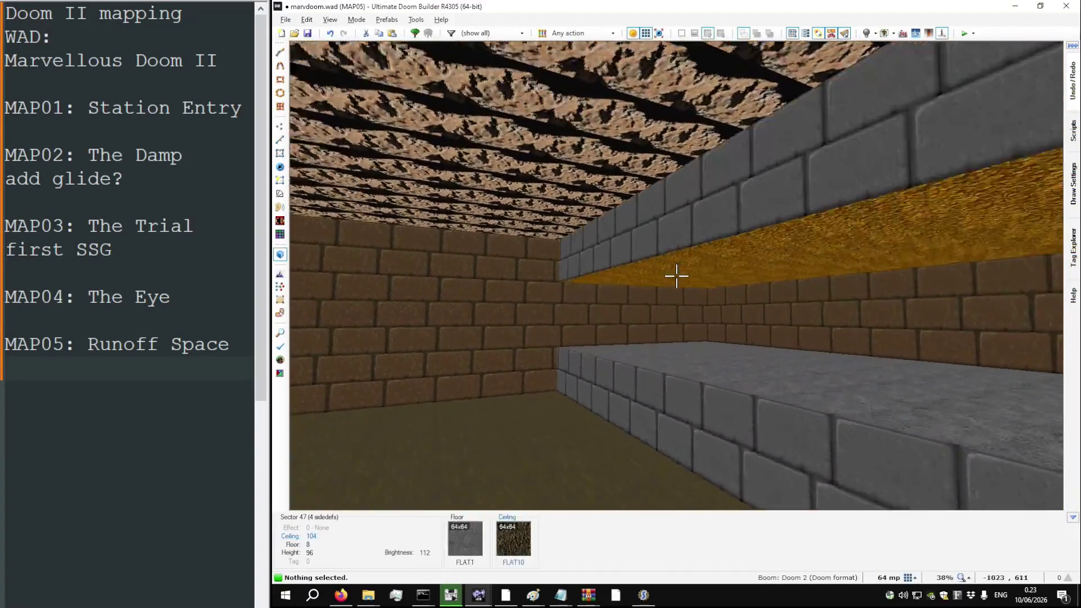
{"action": "key", "text": "w"}
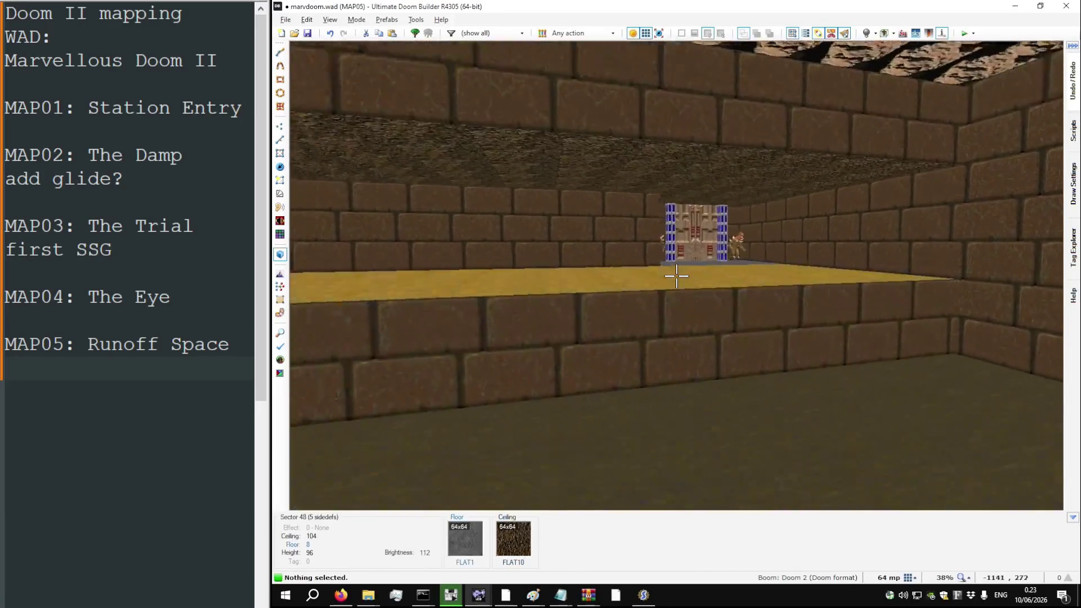
{"action": "key", "text": "w"}
{"action": "scroll", "coordinate": [676, 276], "scroll_direction": "down", "scroll_amount": 1}
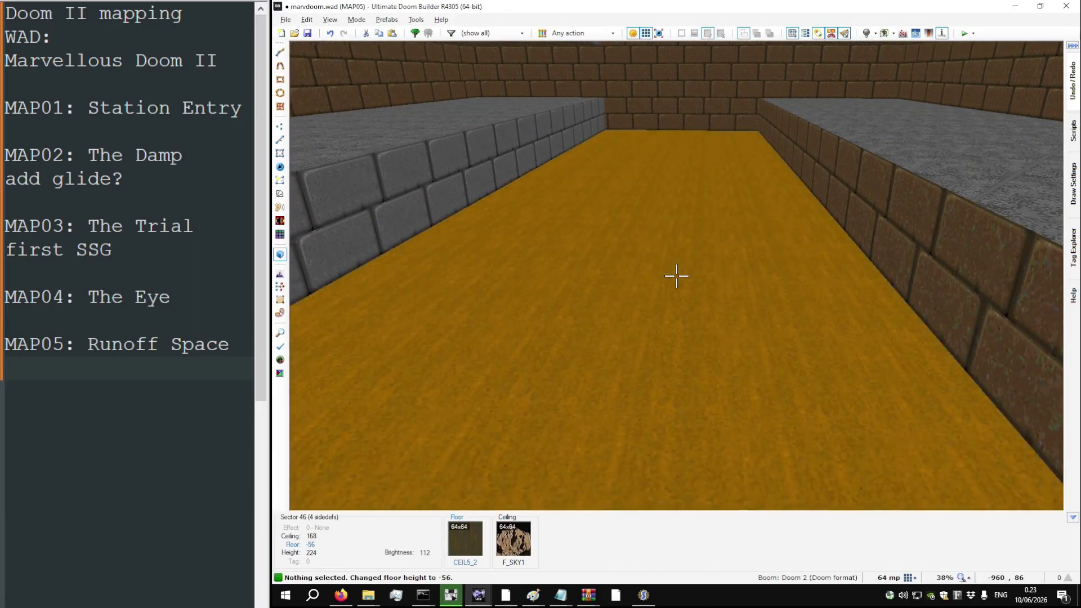
{"action": "scroll", "coordinate": [676, 276], "scroll_direction": "up", "scroll_amount": 8}
{"action": "key", "text": "w"}
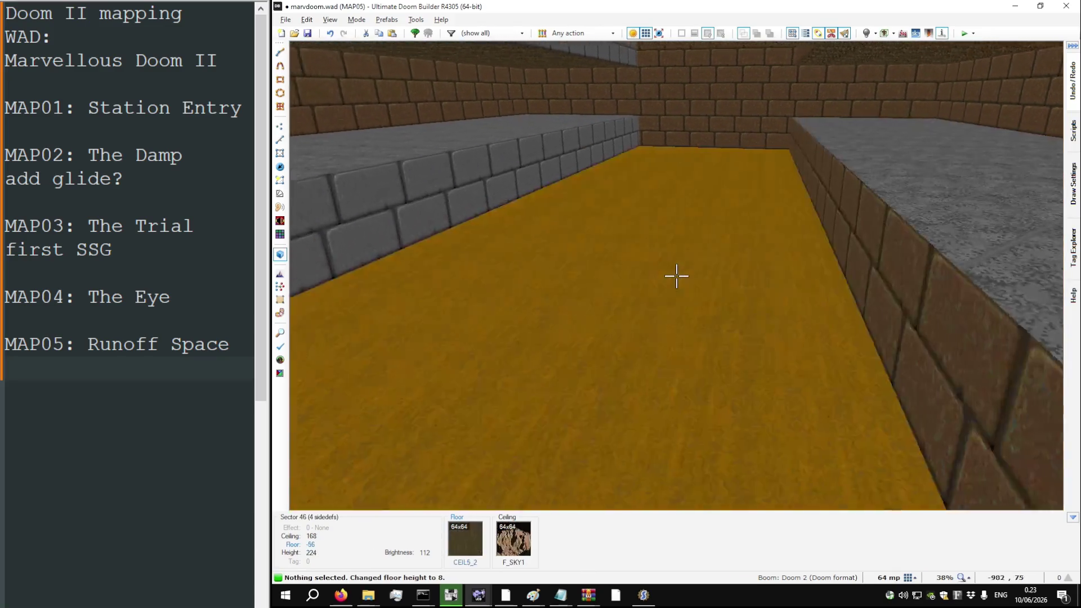
{"action": "scroll", "coordinate": [676, 276], "scroll_direction": "down", "scroll_amount": 12}
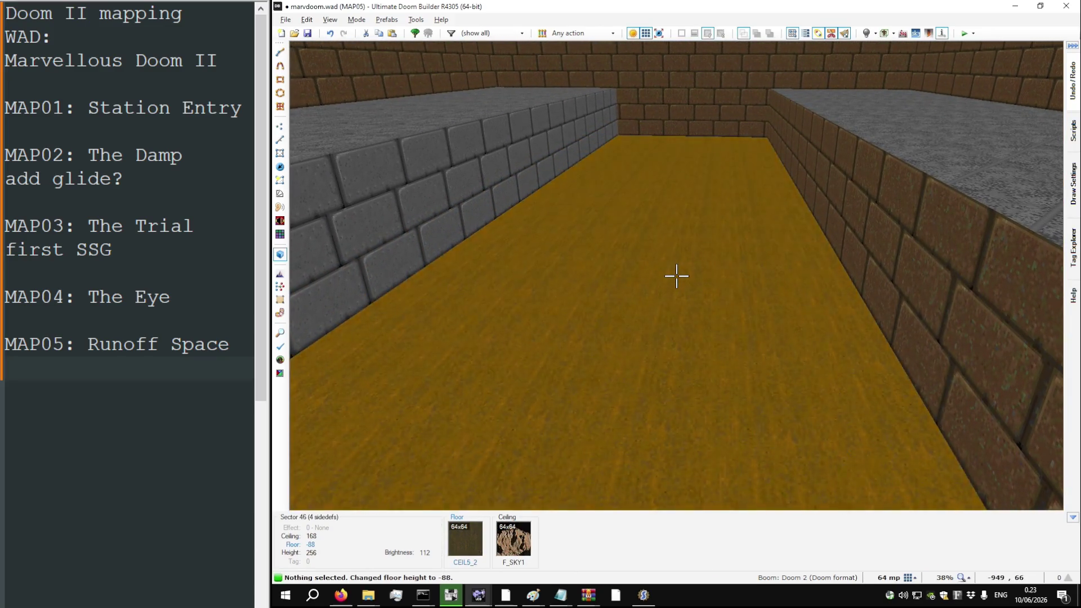
Step: Inspect the grey ledge and wall window in the DOOM2.WAD reference map
{"action": "key", "text": "a"}
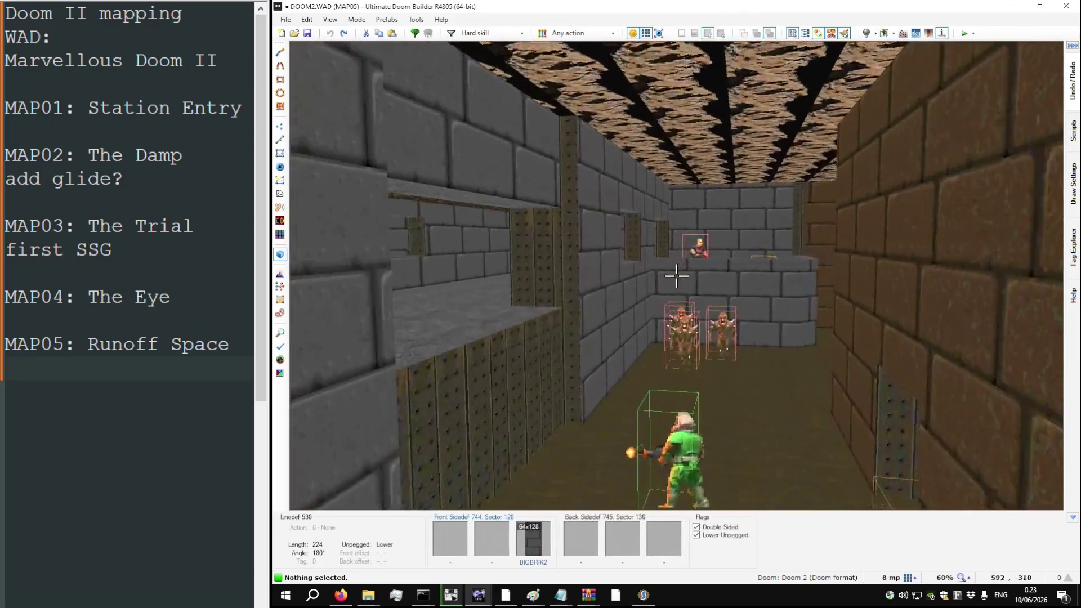
{"action": "key", "text": "w"}
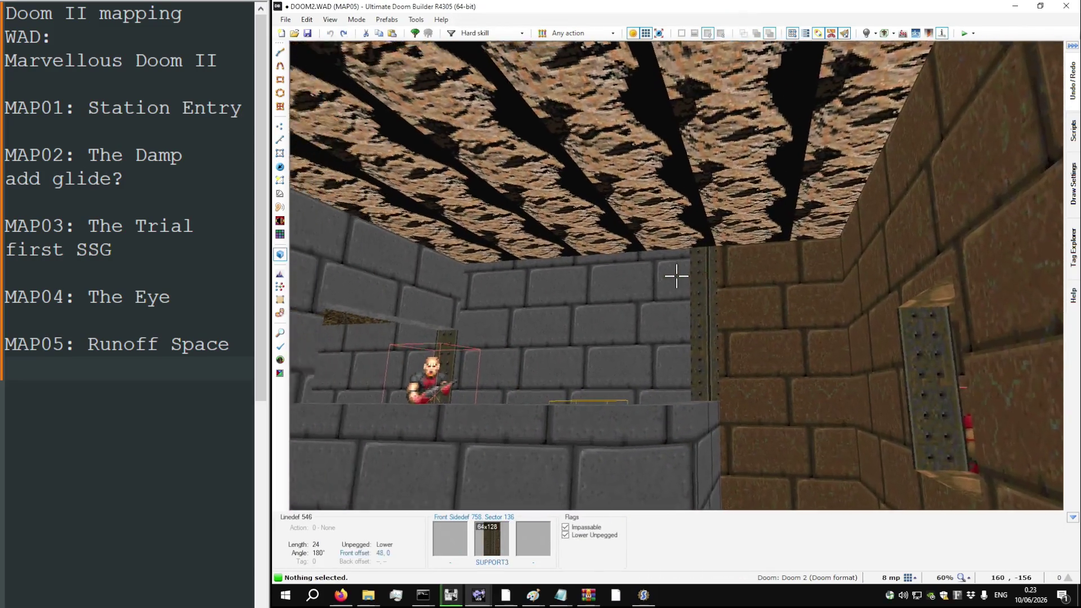
{"action": "key", "text": "w"}
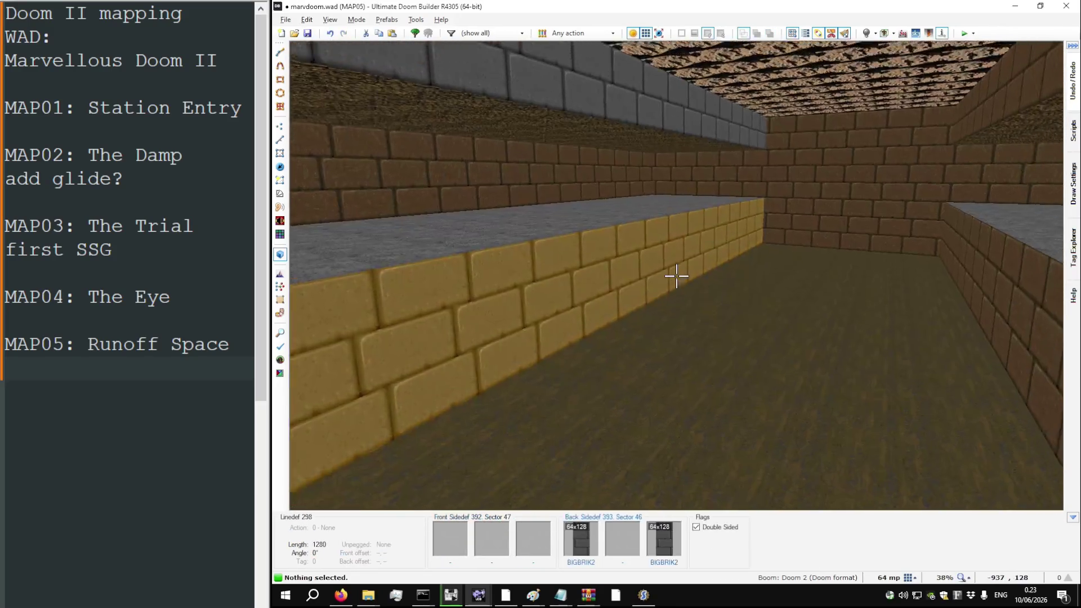
Step: Raise sector 46's ceiling to 200 and step the strips' brightness up to 224
{"action": "scroll", "coordinate": [676, 276], "scroll_direction": "up", "scroll_amount": 1}
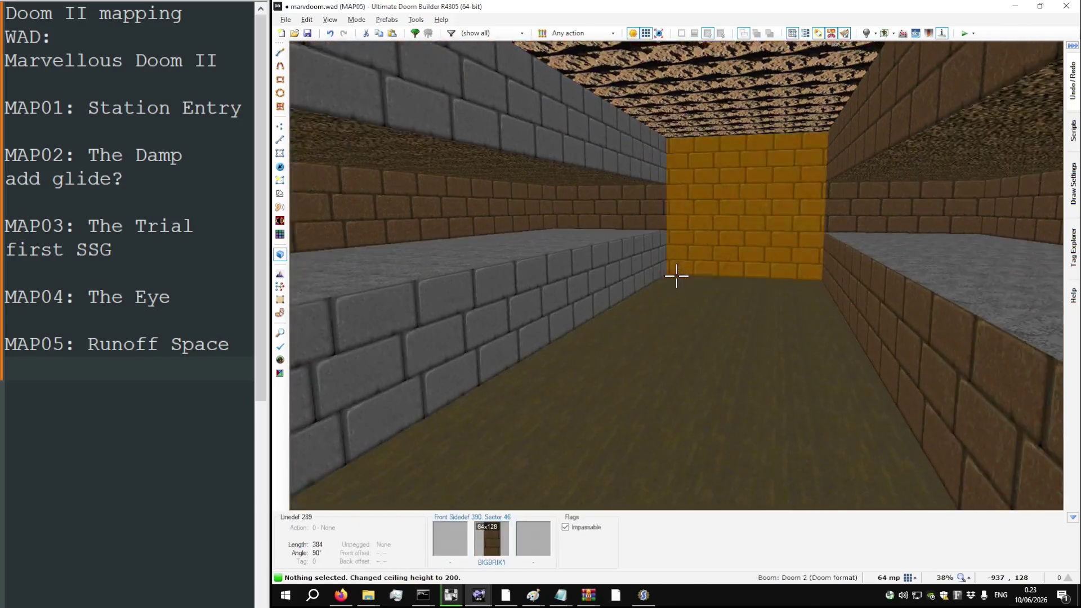
{"action": "key", "text": "w"}
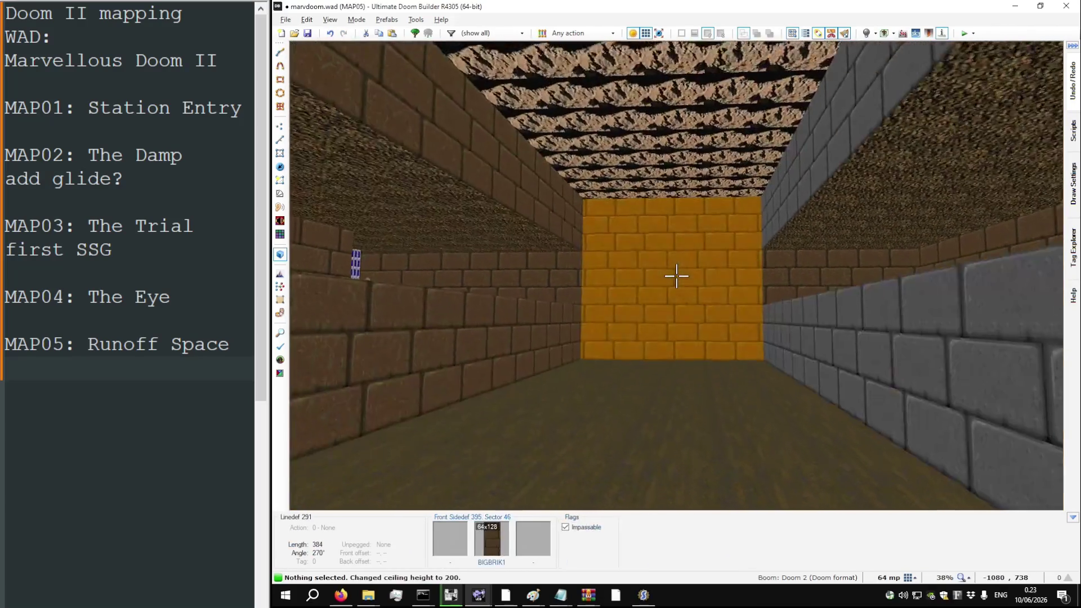
{"action": "key", "text": "w"}
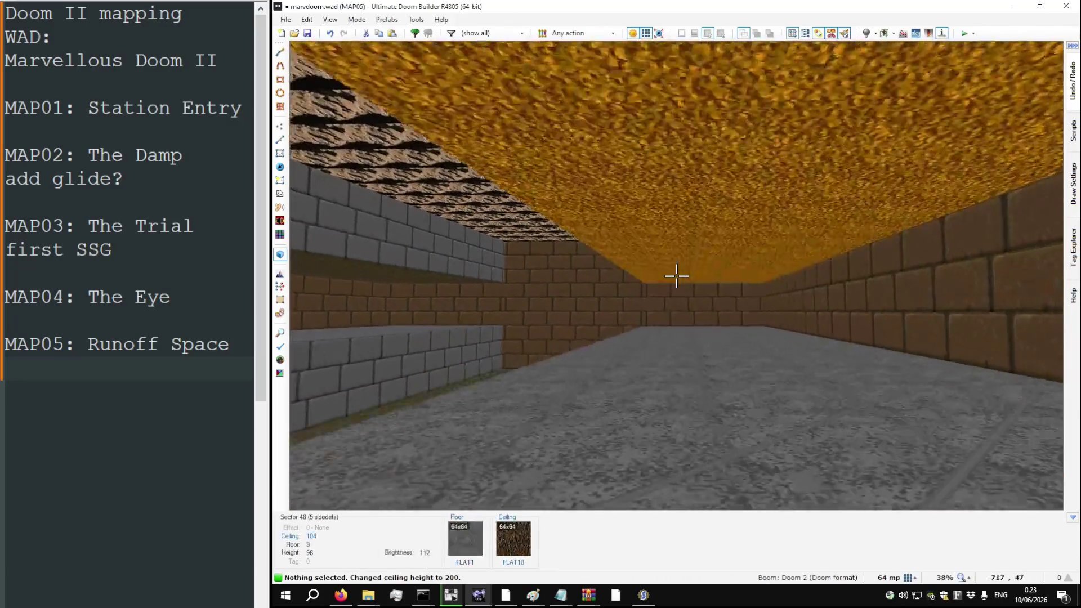
{"action": "key", "text": "w"}
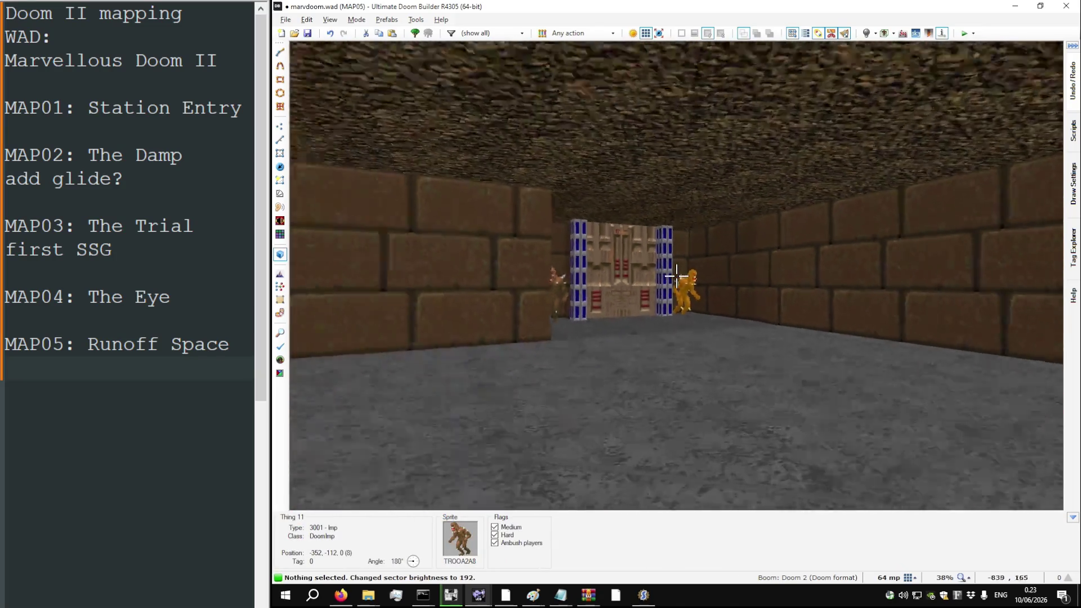
{"action": "key", "text": "w"}
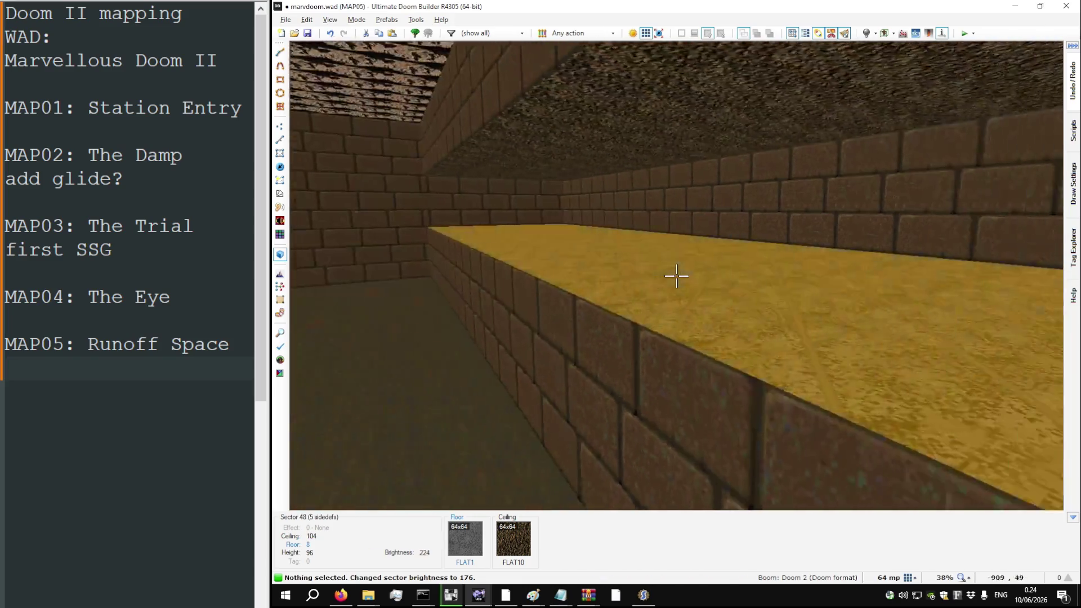
Step: Paste FLAT10 onto the floor and FLAT1 onto the ceiling
{"action": "key", "text": "w"}
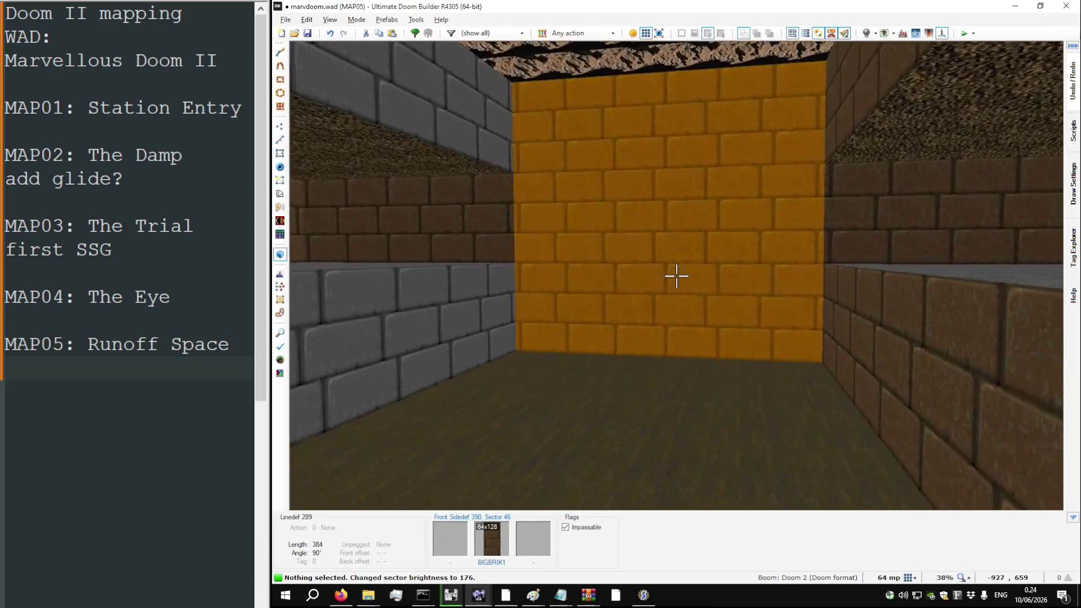
{"action": "key", "text": "ctrl+v"}
{"action": "key", "text": "w"}
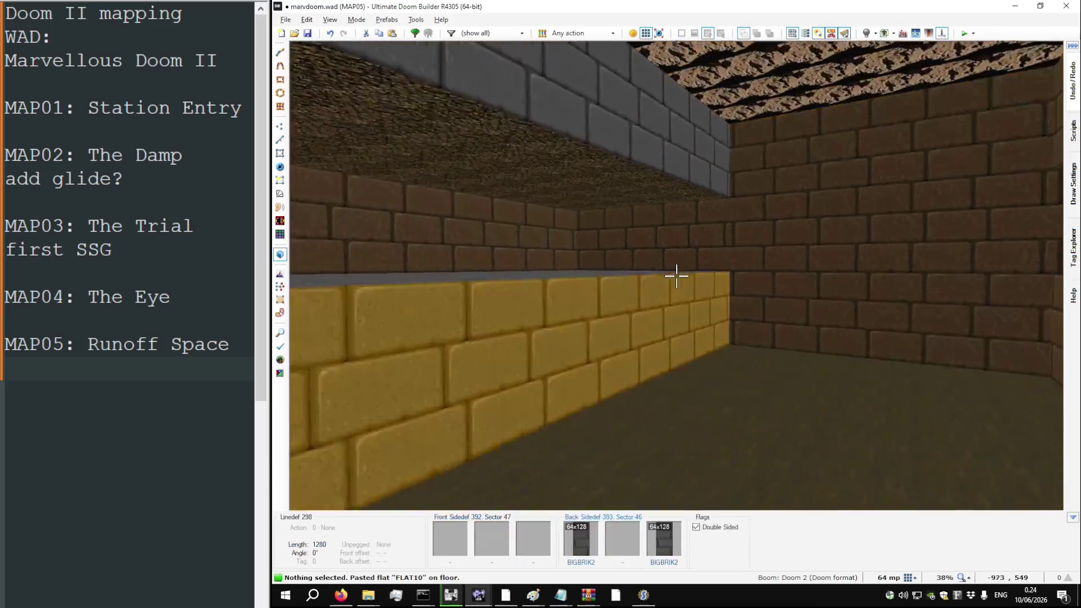
{"action": "key", "text": "ctrl+v"}
{"action": "key", "text": "s"}
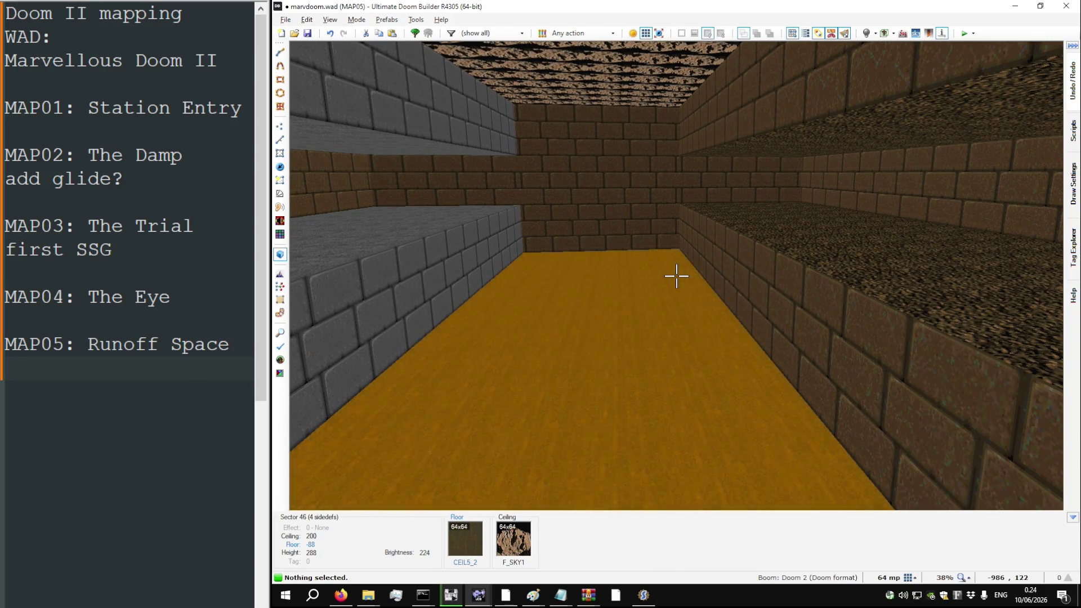
Step: Check the three-strip room's layout in 2D, then fly through DOOM2.WAD's MAP05 in 3D
{"action": "key", "text": "w"}
{"action": "key", "text": "q"}
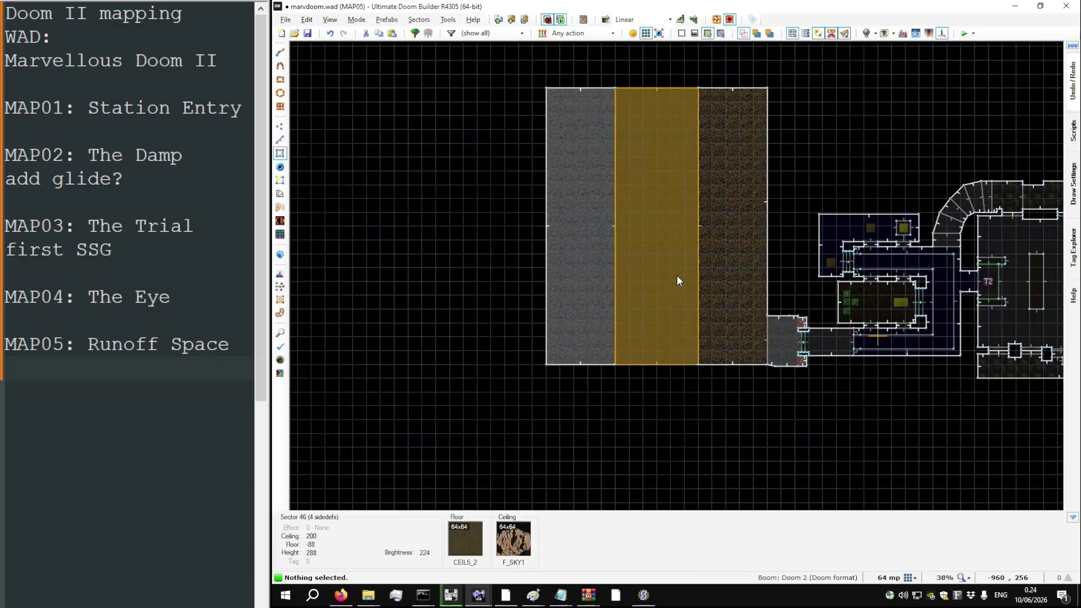
{"action": "key", "text": "q"}
{"action": "key", "text": "q"}
{"action": "key", "text": "q"}
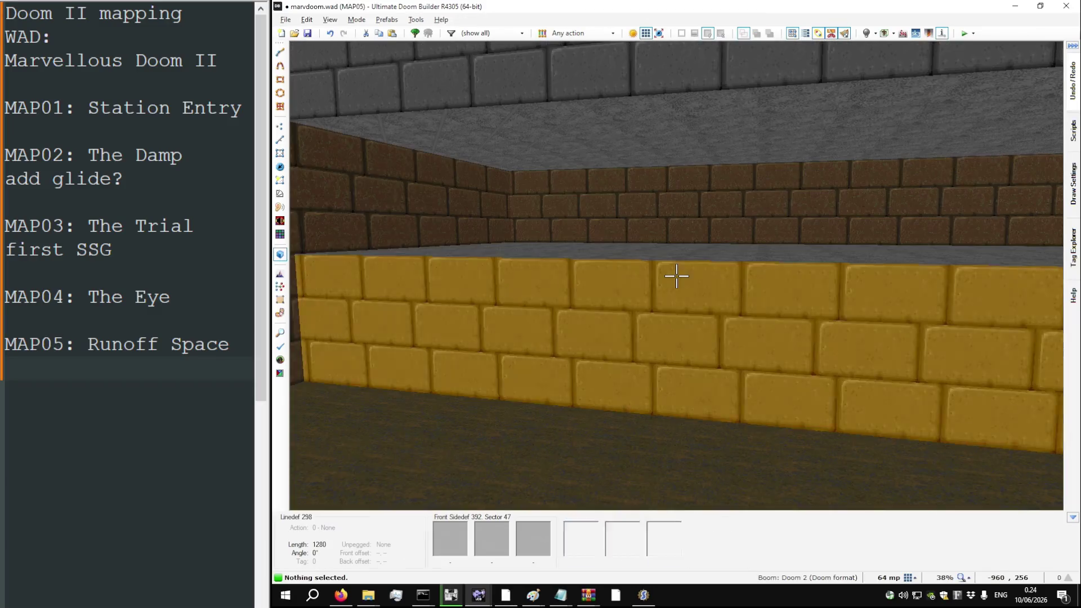
{"action": "key", "text": "q"}
{"action": "key", "text": "alt+Tab"}
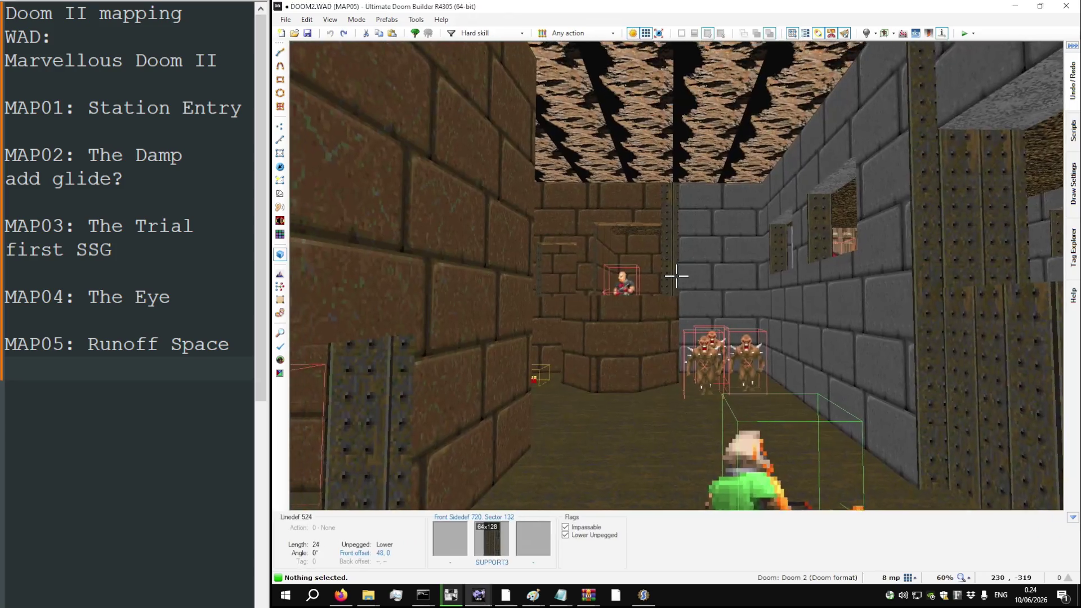
{"action": "key", "text": "w"}
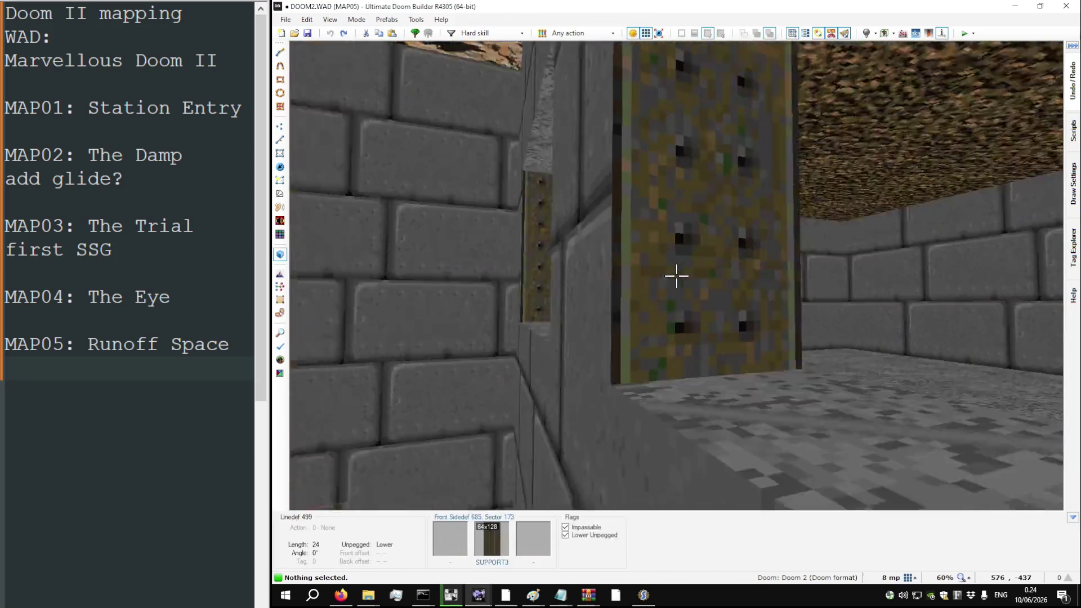
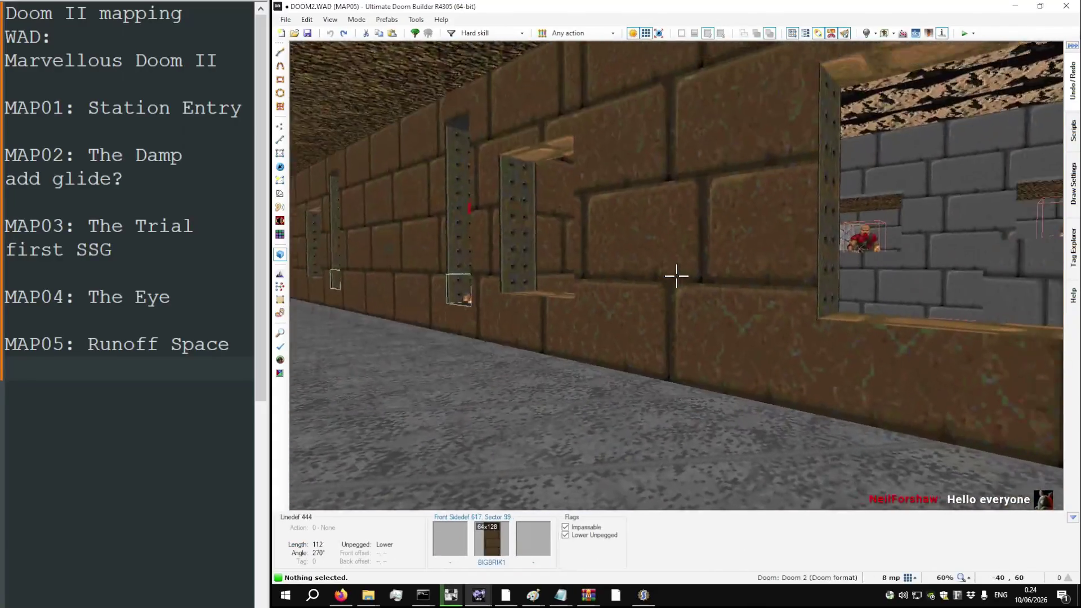
Step: Fly through the reference MAP05's corridors and imp room in 3D, then return to the 2D map
{"action": "key", "text": "w"}
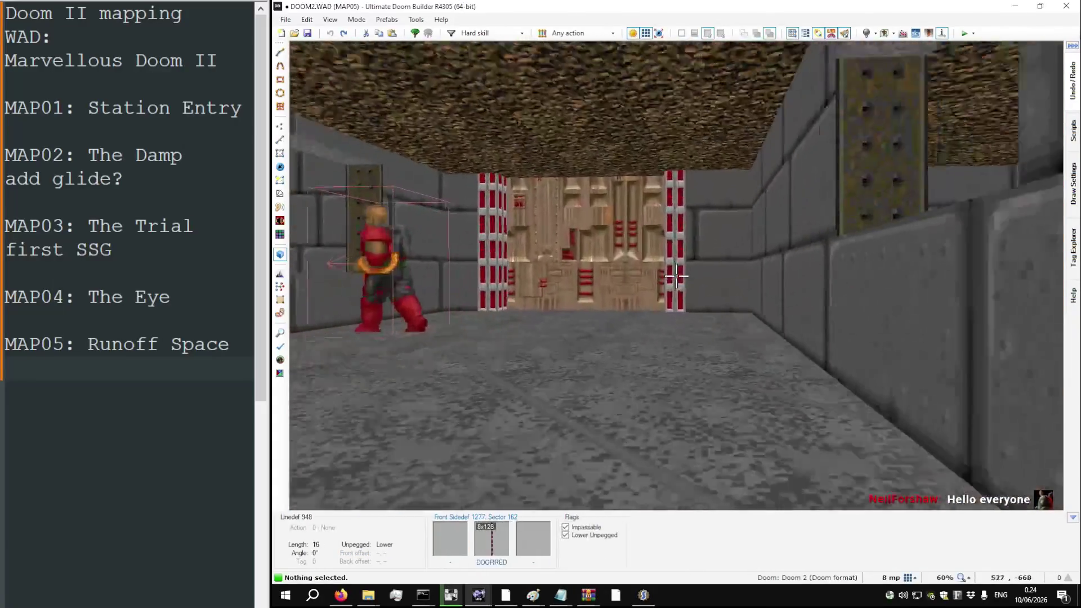
{"action": "key", "text": "w"}
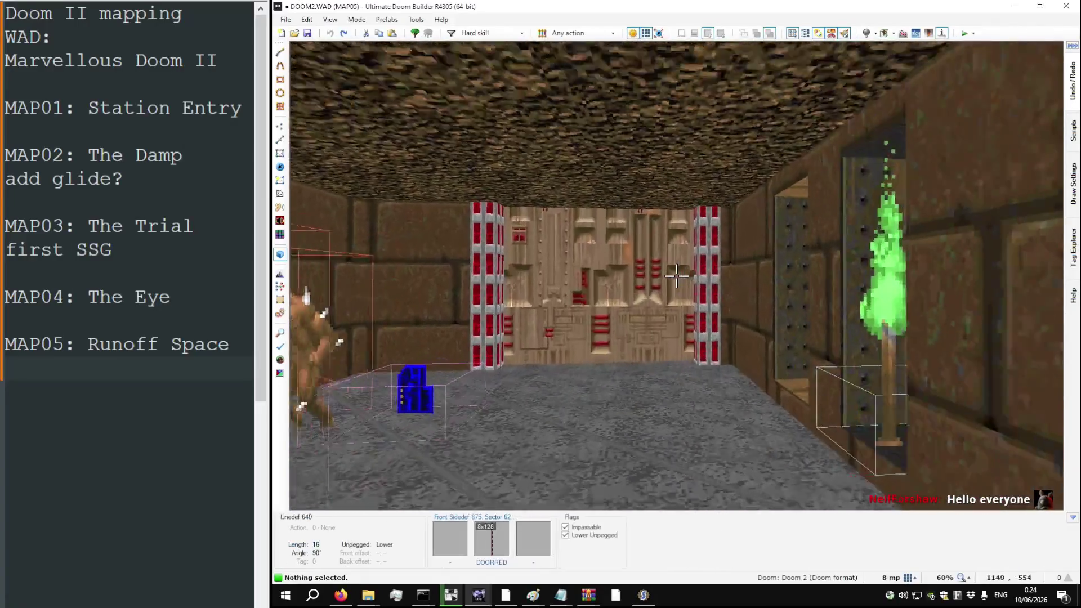
{"action": "key", "text": "w"}
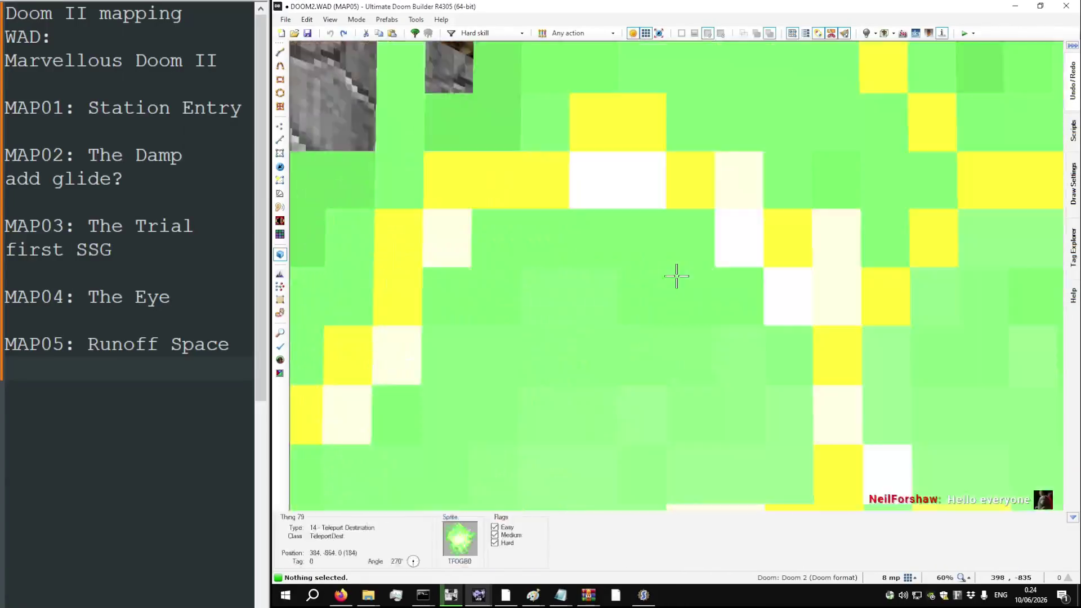
{"action": "key", "text": "w"}
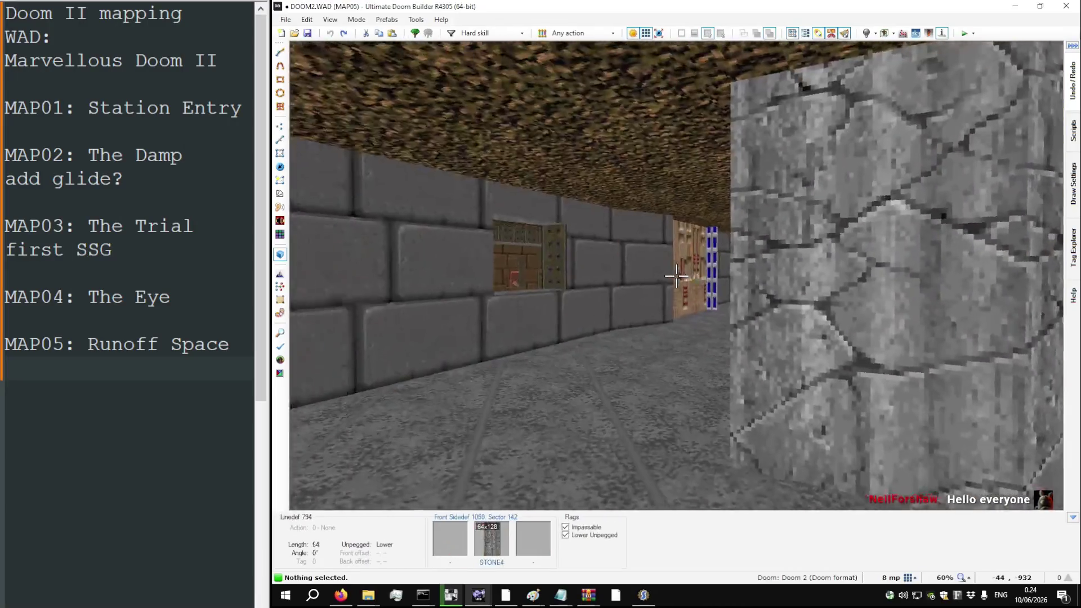
{"action": "key", "text": "w"}
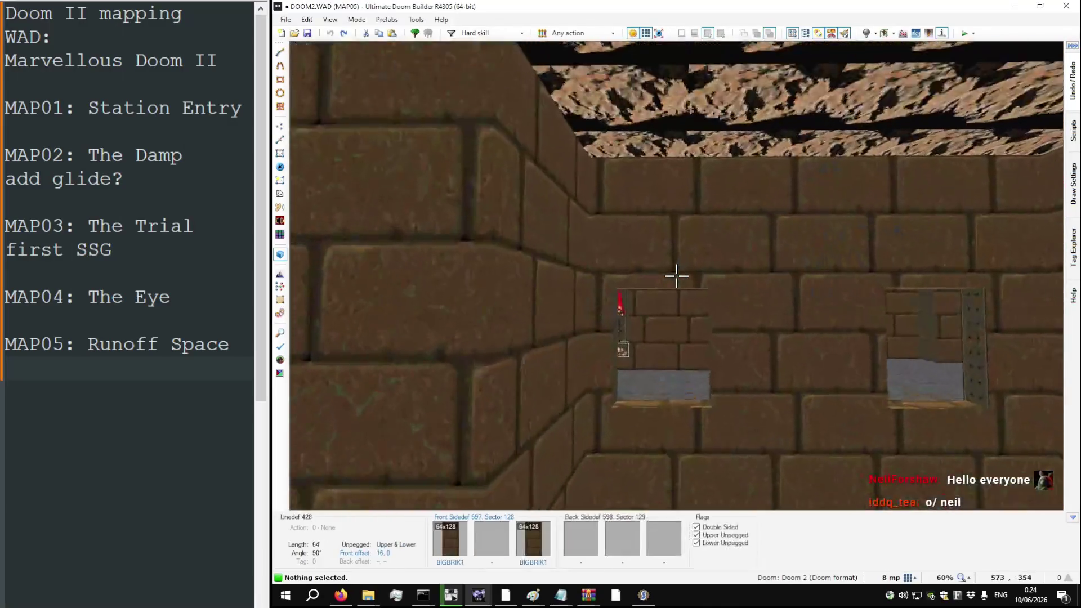
{"action": "key", "text": "w"}
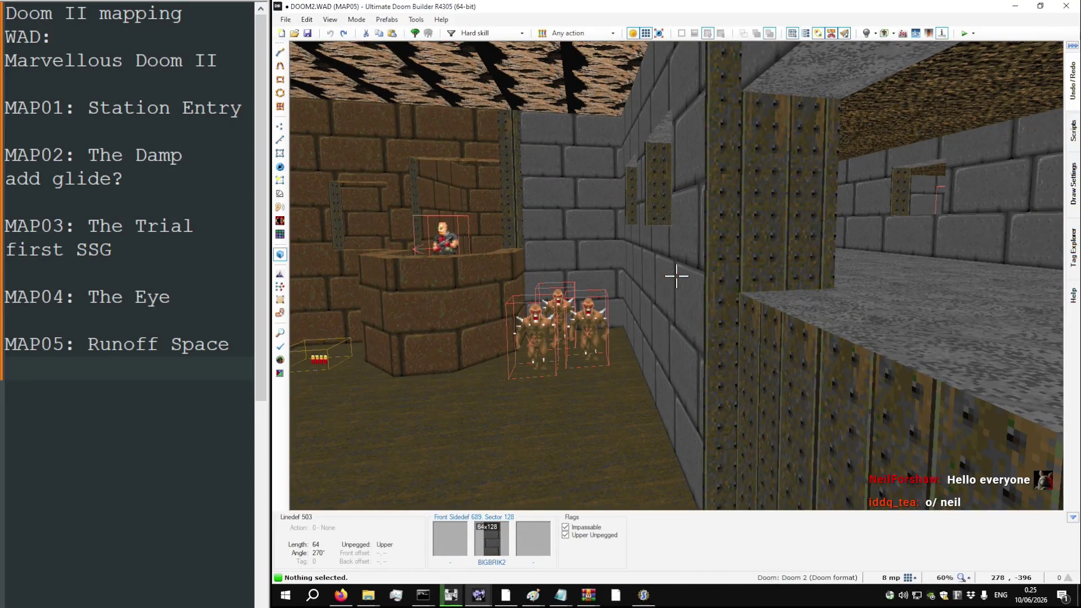
{"action": "key", "text": "w"}
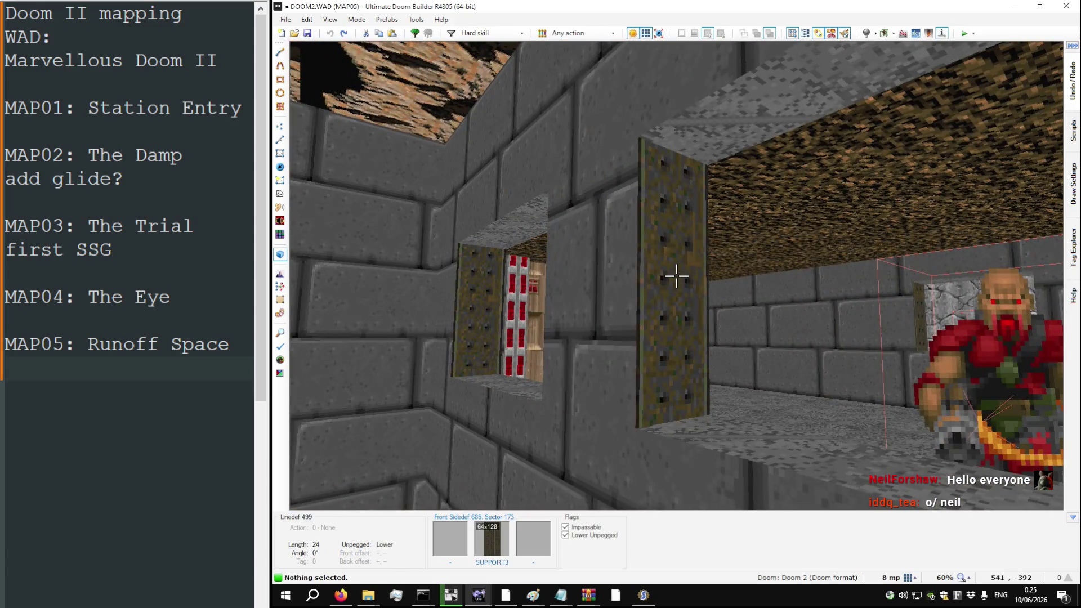
{"action": "key", "text": "q"}
{"action": "scroll", "coordinate": [672, 290], "scroll_direction": "up", "scroll_amount": 8}
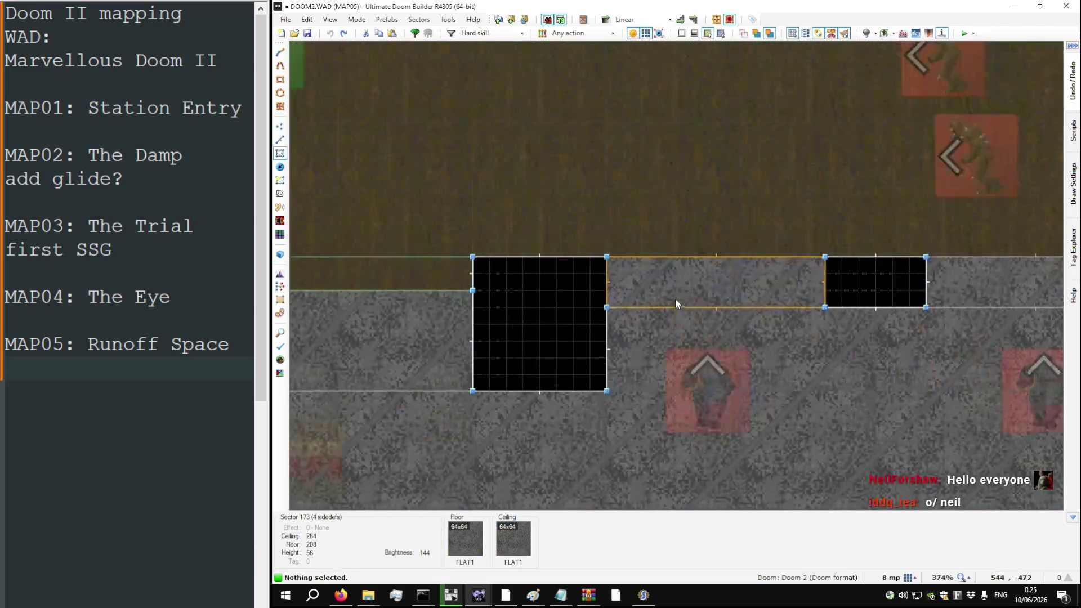
Step: Switch the DOOM2 map to Linedefs mode and zoom out to see the whole layout
{"action": "key", "text": "l"}
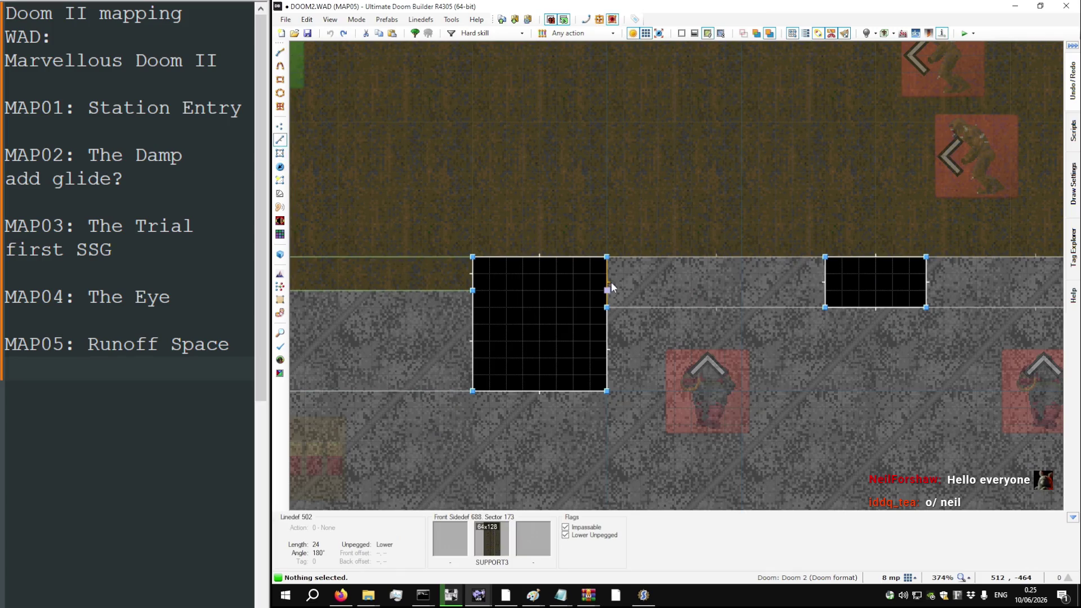
{"action": "scroll", "coordinate": [611, 287], "scroll_direction": "down", "scroll_amount": 8}
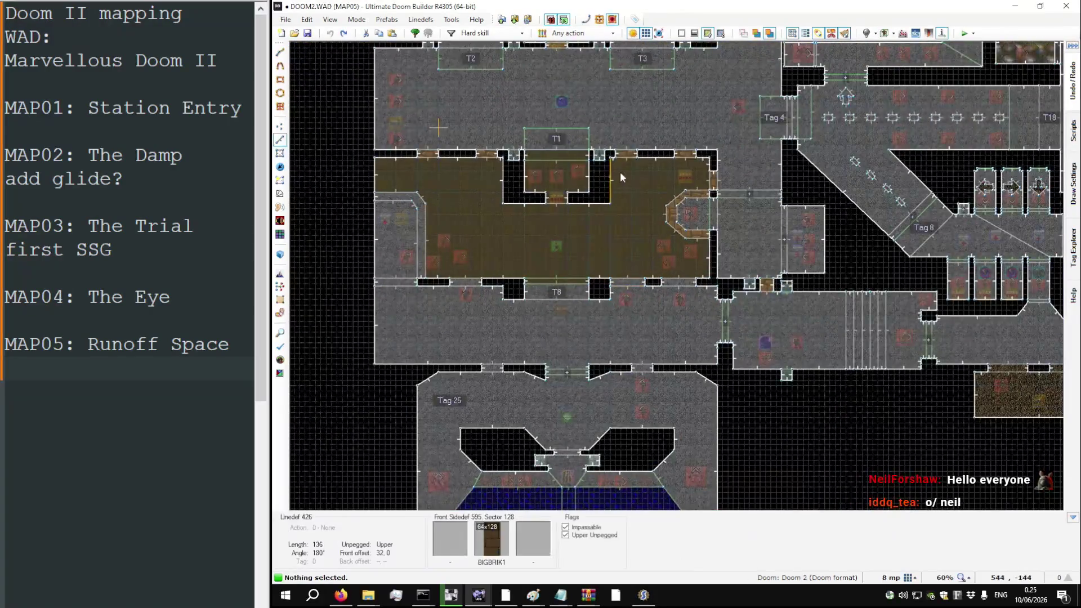
{"action": "scroll", "coordinate": [624, 141], "scroll_direction": "up", "scroll_amount": 8}
{"action": "scroll", "coordinate": [628, 143], "scroll_direction": "down", "scroll_amount": 8}
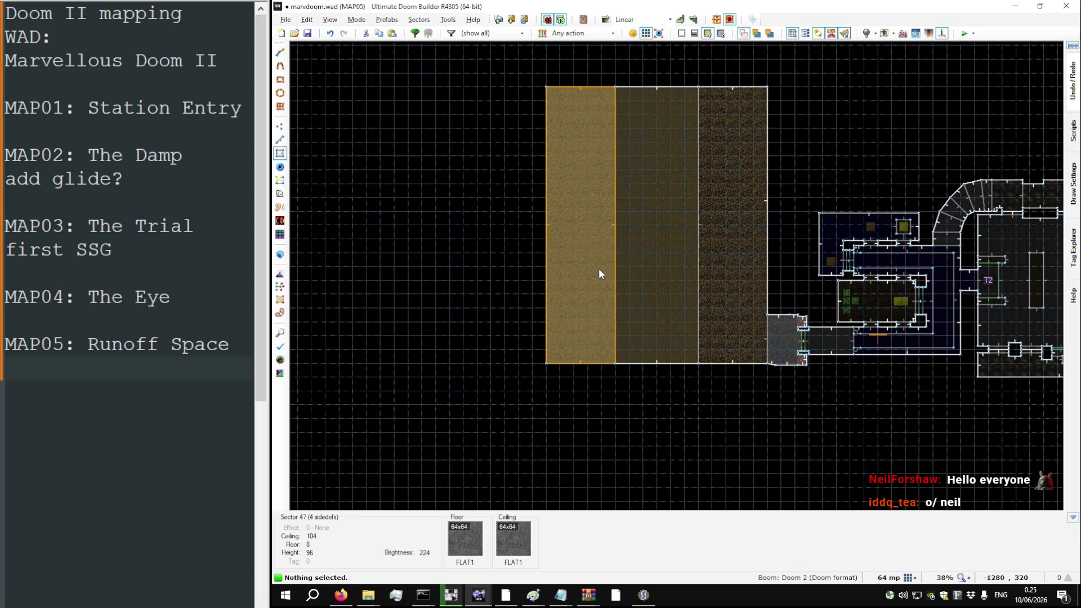
Step: Set the snapping grid to 8 units in Linedefs mode
{"action": "key", "text": "v"}
{"action": "key", "text": "l"}
{"action": "scroll", "coordinate": [607, 318], "scroll_direction": "up", "scroll_amount": 10}
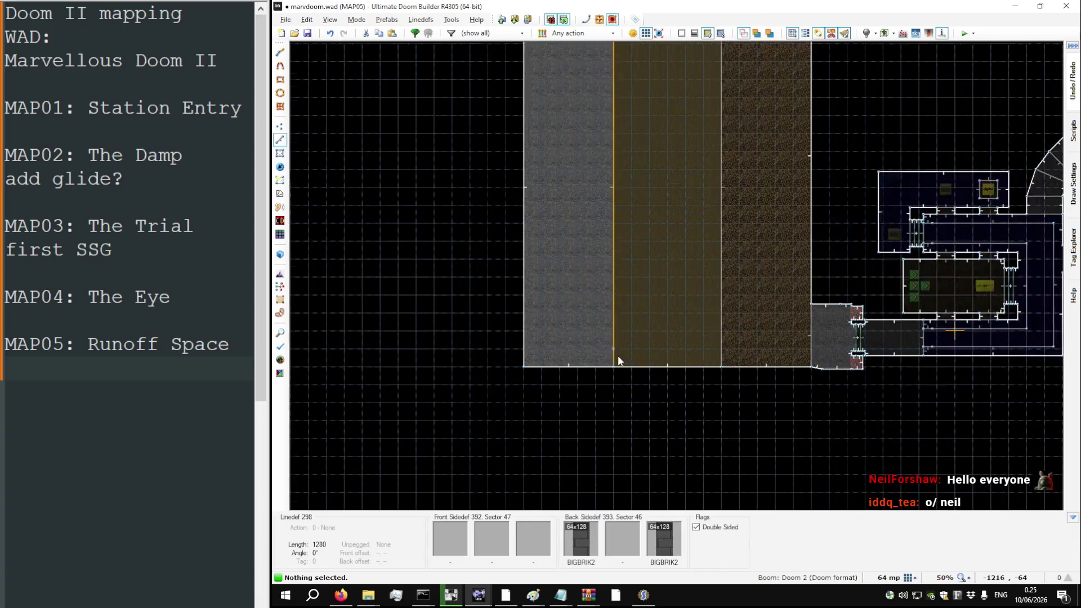
{"action": "key", "text": "bracketleft"}
{"action": "key", "text": "bracketleft"}
{"action": "key", "text": "bracketleft"}
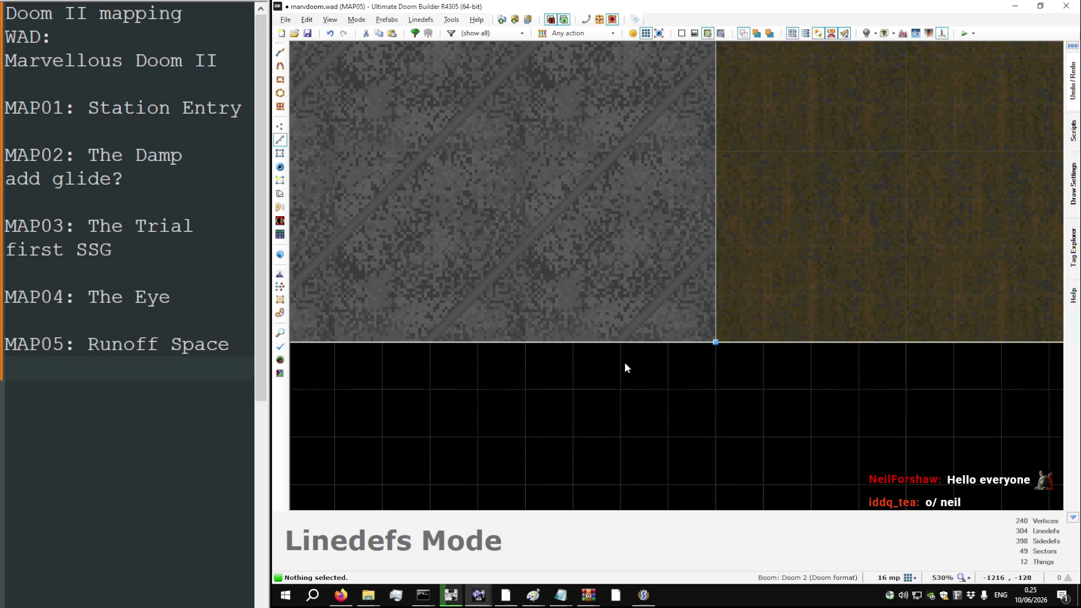
{"action": "scroll", "coordinate": [625, 362], "scroll_direction": "down", "scroll_amount": 12}
Step: Draw a splitting line from the strips' top edge down to the bottom edge
{"action": "key", "text": "d"}
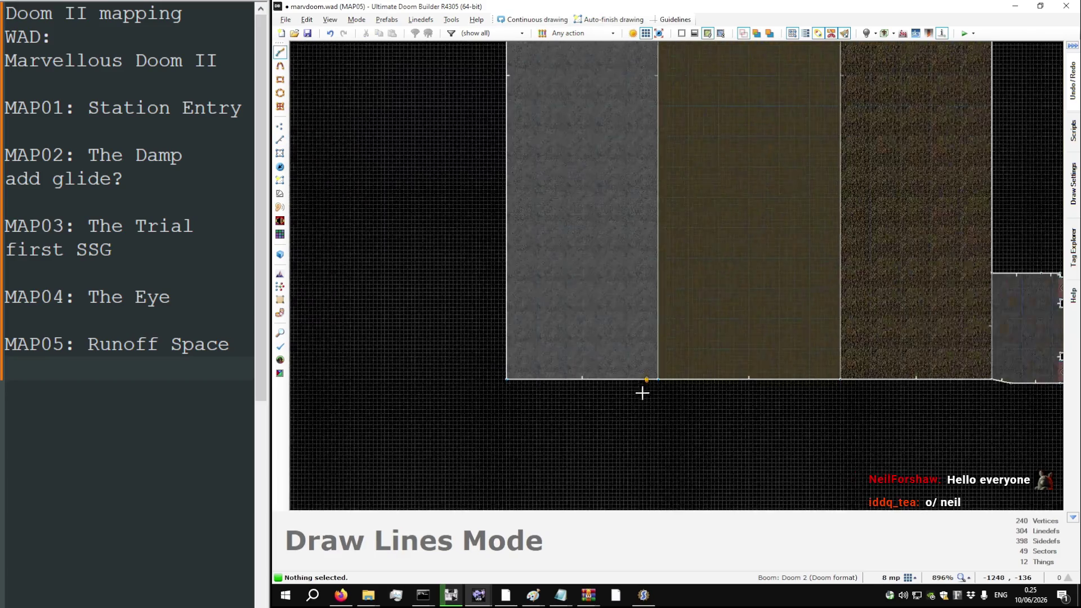
{"action": "scroll", "coordinate": [640, 362], "scroll_direction": "up", "scroll_amount": 3}
{"action": "scroll", "coordinate": [637, 193], "scroll_direction": "up", "scroll_amount": 7}
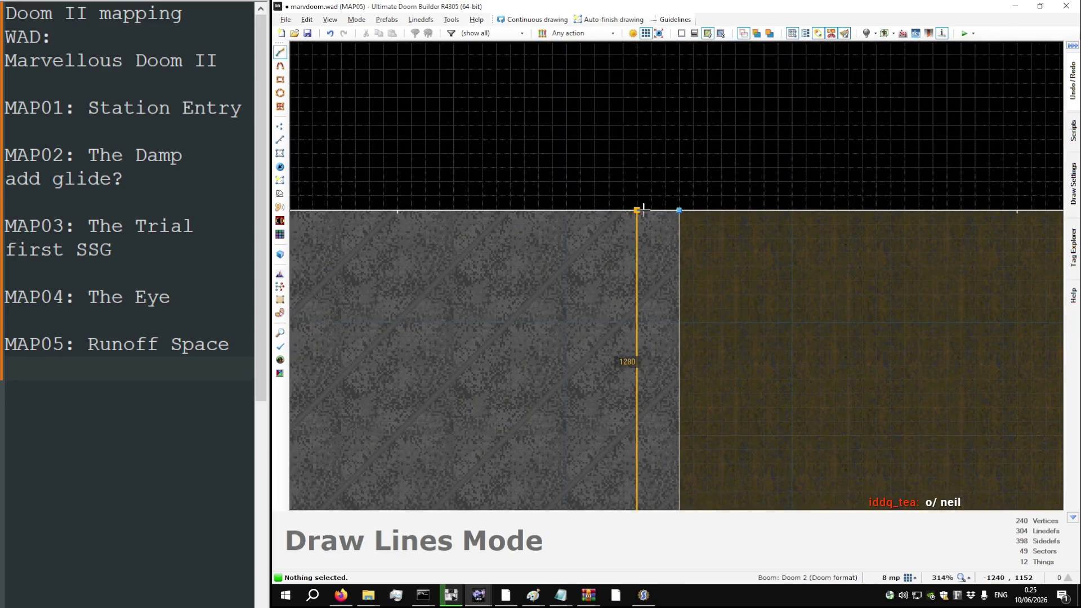
{"action": "left_click", "coordinate": [679, 209]}
{"action": "scroll", "coordinate": [680, 210], "scroll_direction": "down", "scroll_amount": 7}
{"action": "scroll", "coordinate": [628, 365], "scroll_direction": "up", "scroll_amount": 3}
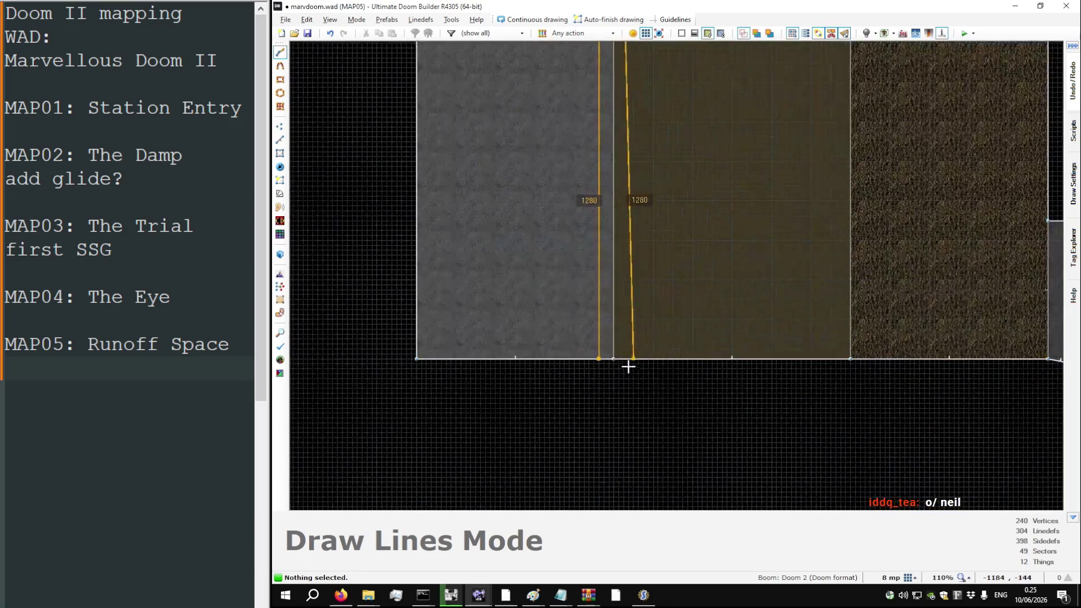
{"action": "left_click", "coordinate": [612, 359]}
{"action": "scroll", "coordinate": [582, 389], "scroll_direction": "down", "scroll_amount": 4}
{"action": "scroll", "coordinate": [684, 373], "scroll_direction": "up", "scroll_amount": 15}
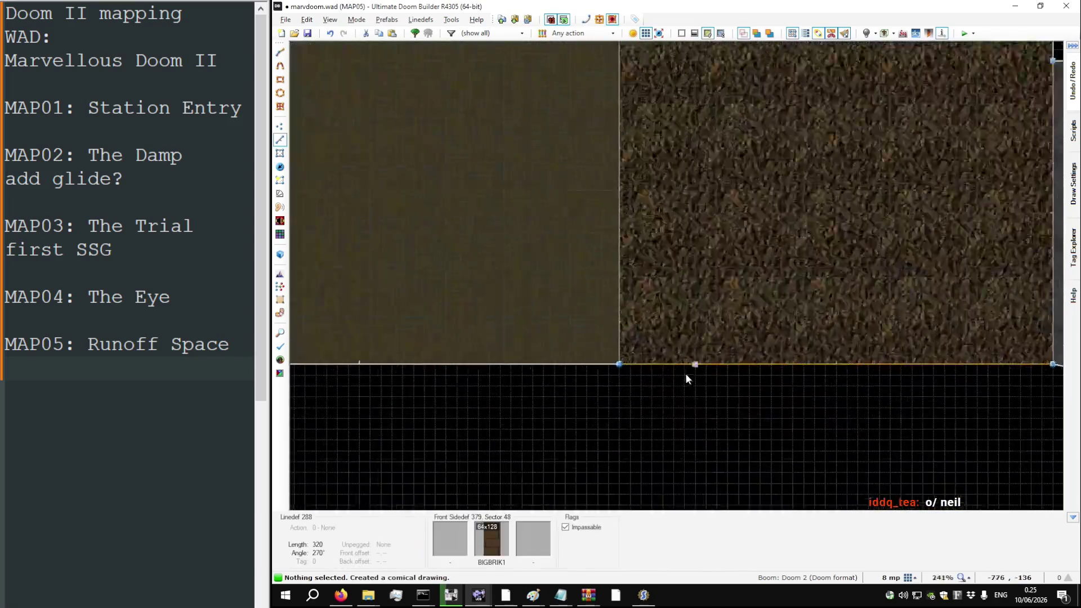
Step: Draw a second line at the strip corner, then delete the two 24-unit sliver sectors
{"action": "left_click", "coordinate": [559, 377]}
{"action": "scroll", "coordinate": [566, 381], "scroll_direction": "down", "scroll_amount": 6}
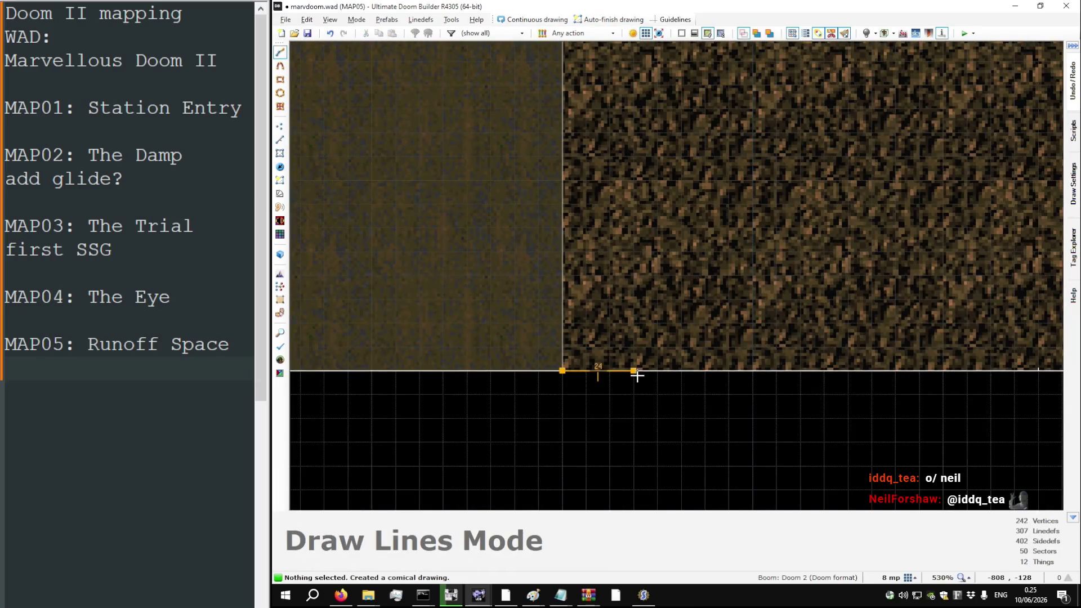
{"action": "scroll", "coordinate": [636, 375], "scroll_direction": "down", "scroll_amount": 9}
{"action": "scroll", "coordinate": [627, 67], "scroll_direction": "up", "scroll_amount": 8}
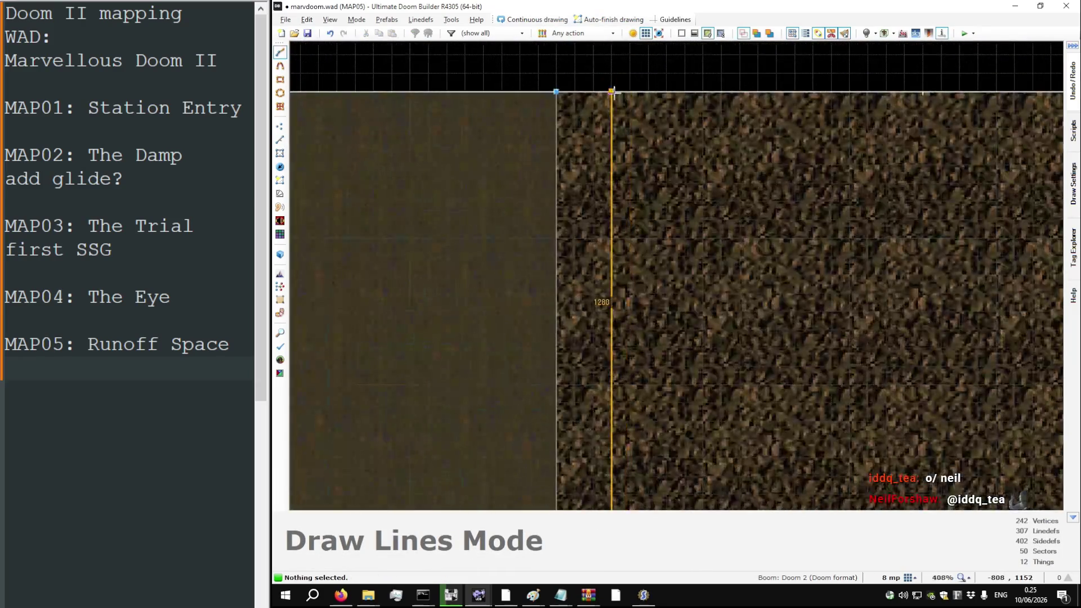
{"action": "scroll", "coordinate": [558, 97], "scroll_direction": "down", "scroll_amount": 8}
{"action": "scroll", "coordinate": [594, 444], "scroll_direction": "up", "scroll_amount": 6}
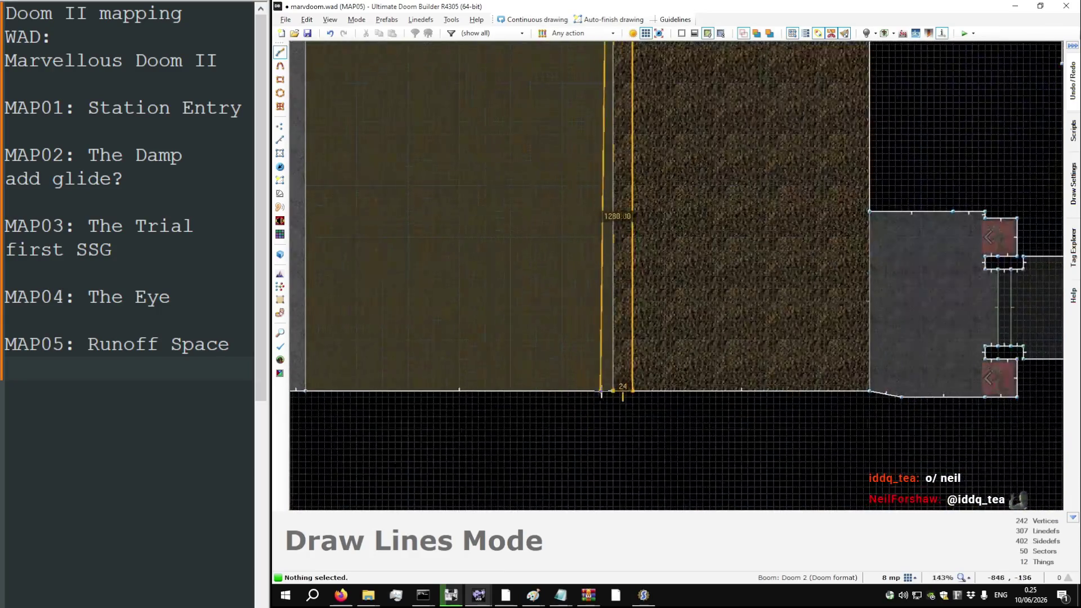
{"action": "left_click", "coordinate": [612, 386]}
{"action": "scroll", "coordinate": [690, 406], "scroll_direction": "down", "scroll_amount": 6}
{"action": "left_click", "coordinate": [659, 388]}
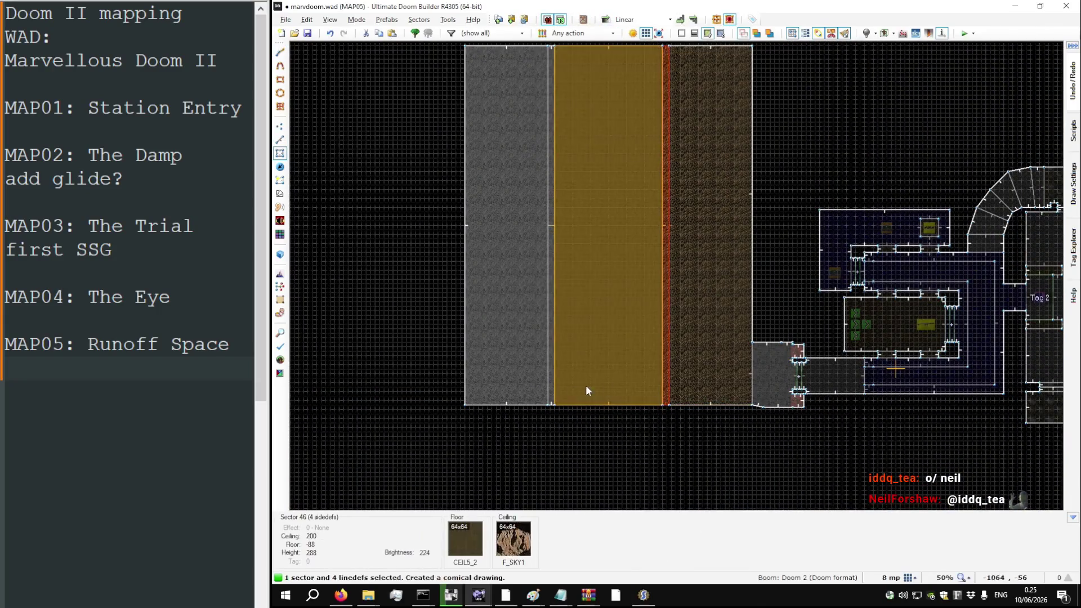
{"action": "key", "text": "Delete"}
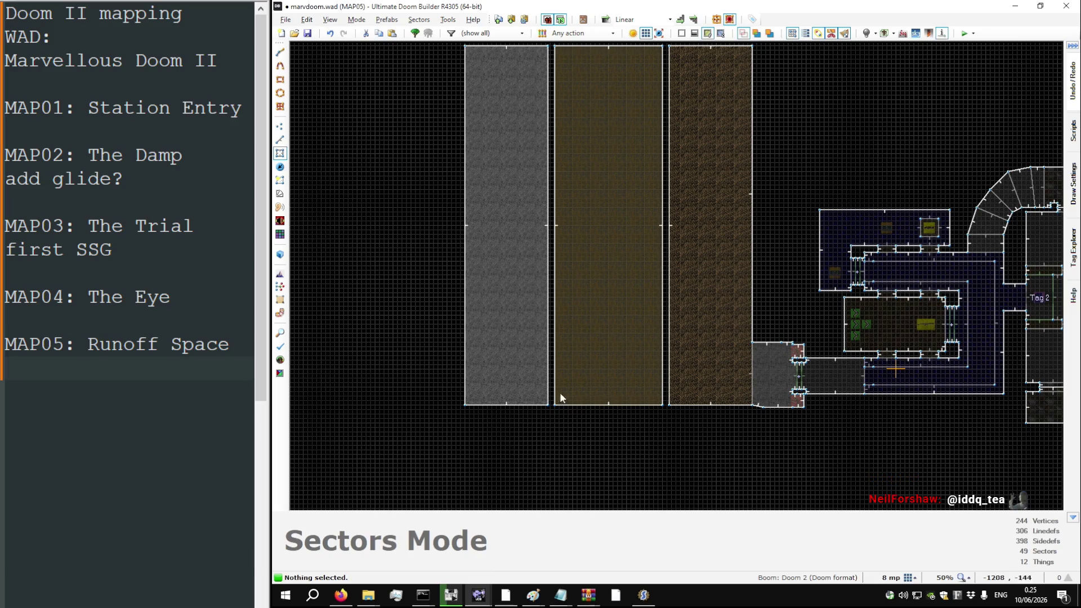
Step: In Vertices mode, check the 1008-unit length of the reference corridor
{"action": "key", "text": "v"}
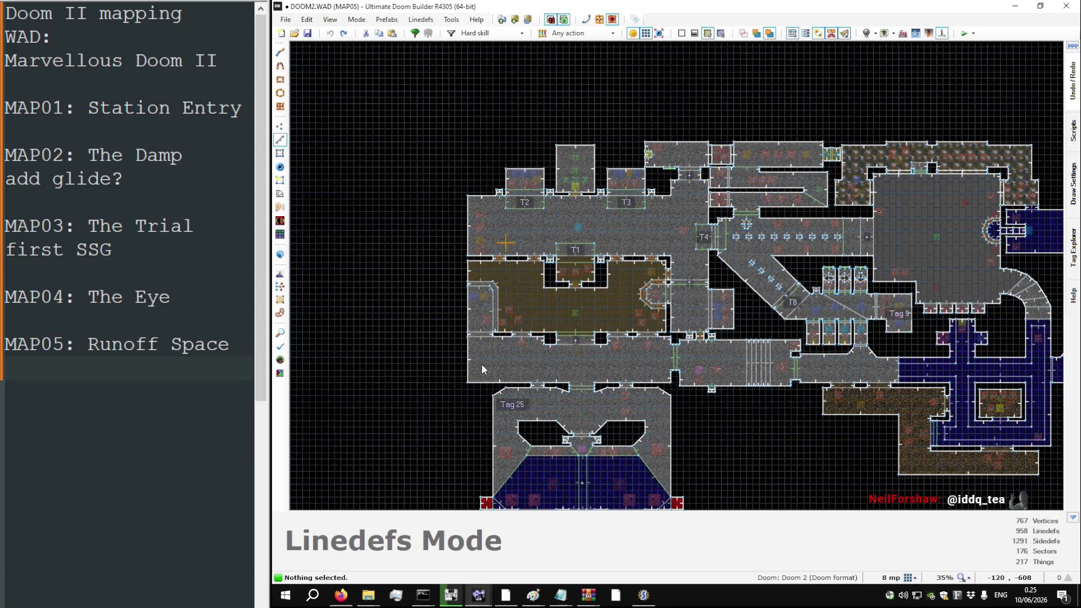
{"action": "mouse_move", "coordinate": [471, 361]}
{"action": "key", "text": "space"}
{"action": "scroll", "coordinate": [463, 355], "scroll_direction": "up", "scroll_amount": 8}
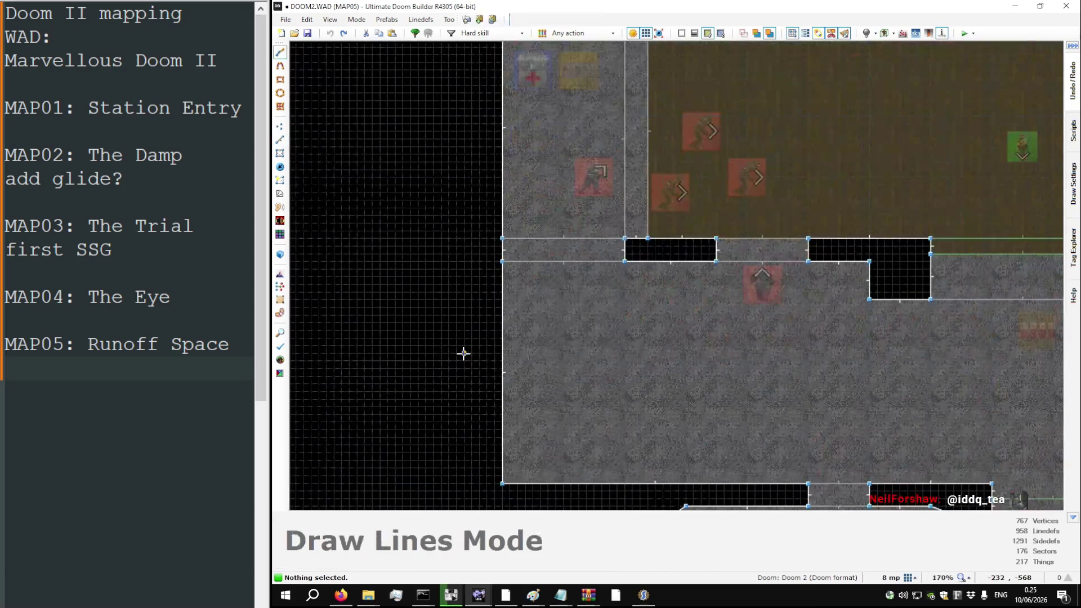
{"action": "scroll", "coordinate": [456, 344], "scroll_direction": "down", "scroll_amount": 7}
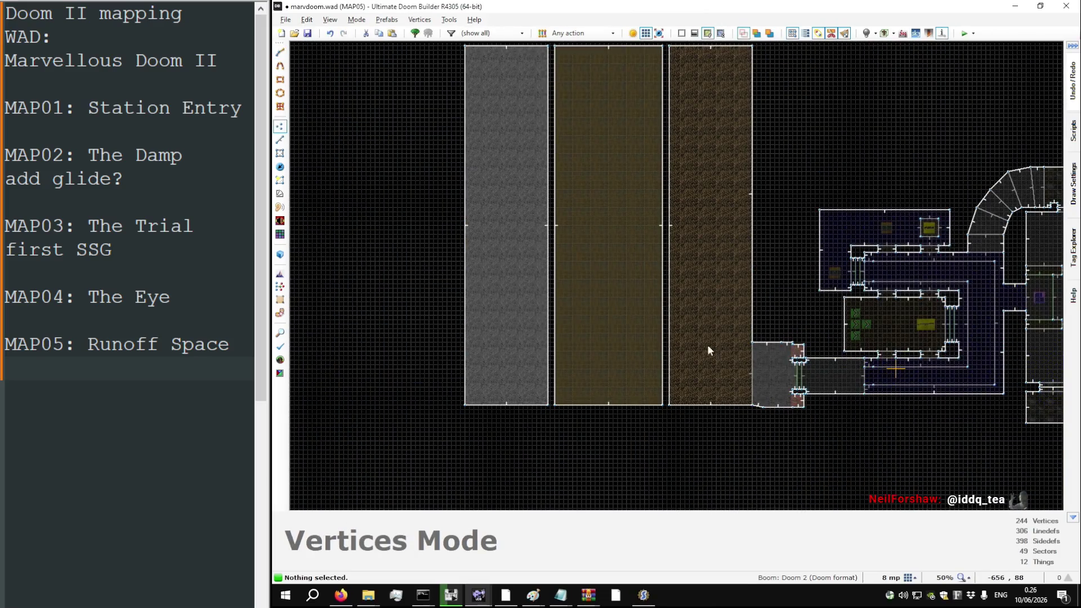
{"action": "scroll", "coordinate": [707, 345], "scroll_direction": "down", "scroll_amount": 3}
Step: Box-select the six top vertices of the strips and drag them down to shorten them
{"action": "left_click_drag", "start_coordinate": [715, 149], "coordinate": [457, 204]}
{"action": "scroll", "coordinate": [523, 173], "scroll_direction": "up", "scroll_amount": 2}
{"action": "left_click_drag", "start_coordinate": [528, 160], "coordinate": [530, 238]}
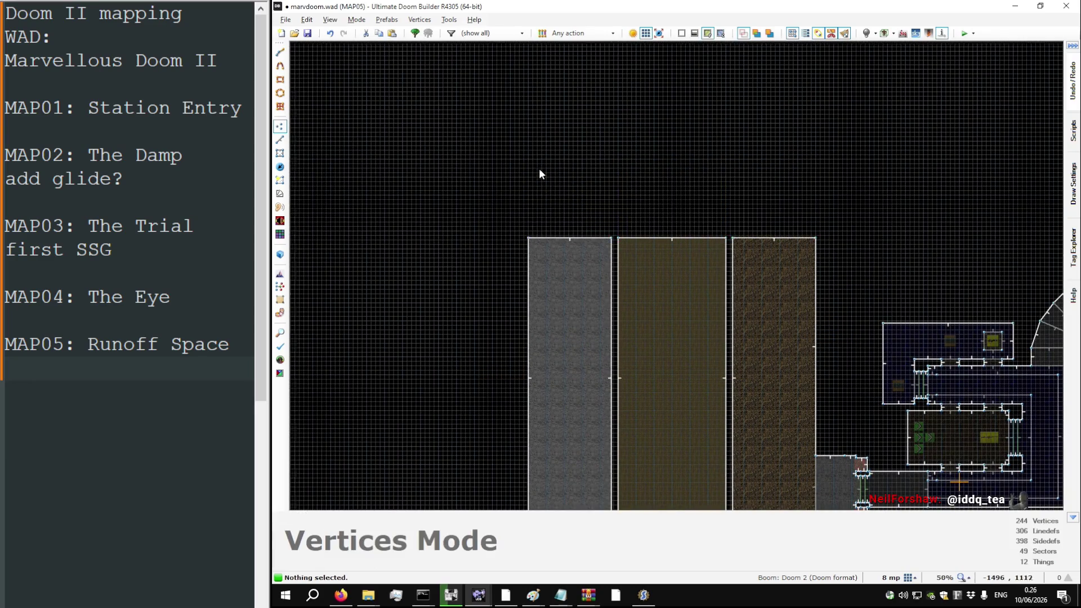
{"action": "scroll", "coordinate": [538, 168], "scroll_direction": "down", "scroll_amount": 3}
{"action": "scroll", "coordinate": [563, 244], "scroll_direction": "up", "scroll_amount": 5}
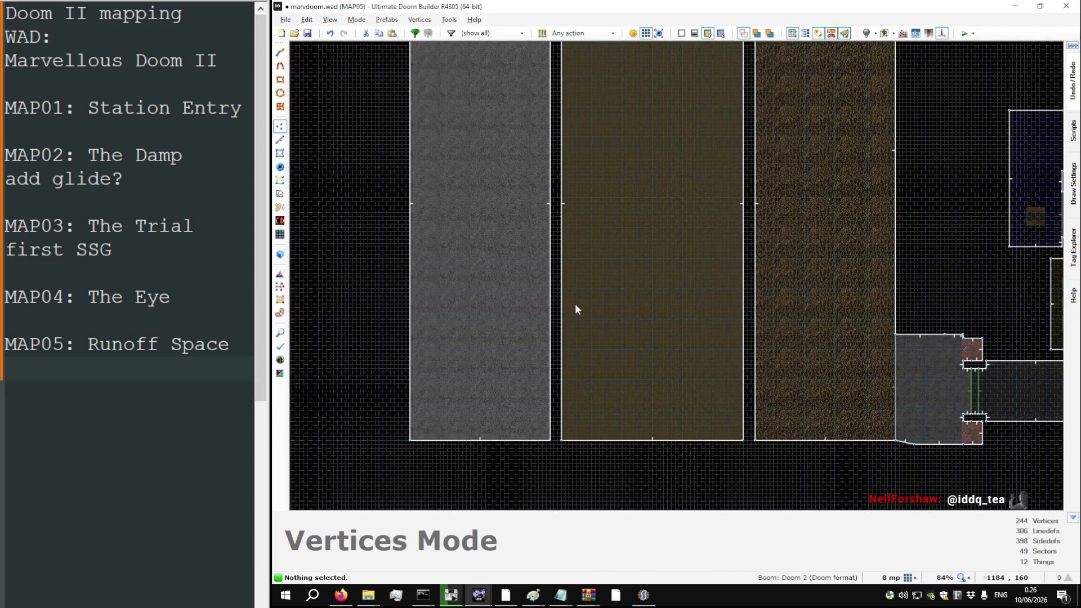
{"action": "scroll", "coordinate": [575, 306], "scroll_direction": "down", "scroll_amount": 3}
{"action": "scroll", "coordinate": [494, 99], "scroll_direction": "up", "scroll_amount": 2}
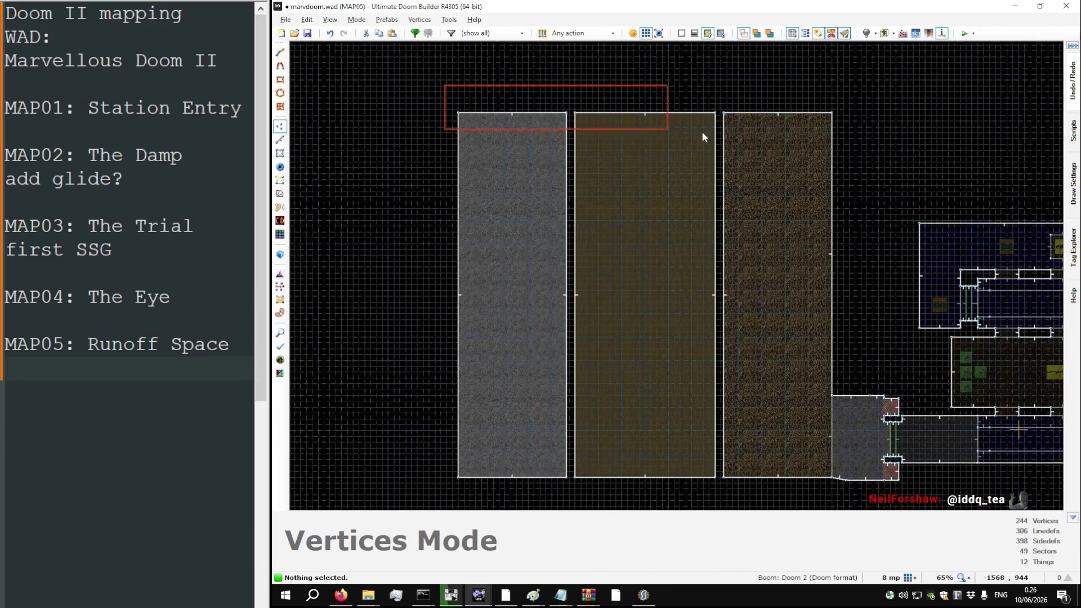
{"action": "left_click_drag", "start_coordinate": [836, 110], "coordinate": [836, 106]}
{"action": "scroll", "coordinate": [623, 203], "scroll_direction": "down", "scroll_amount": 1}
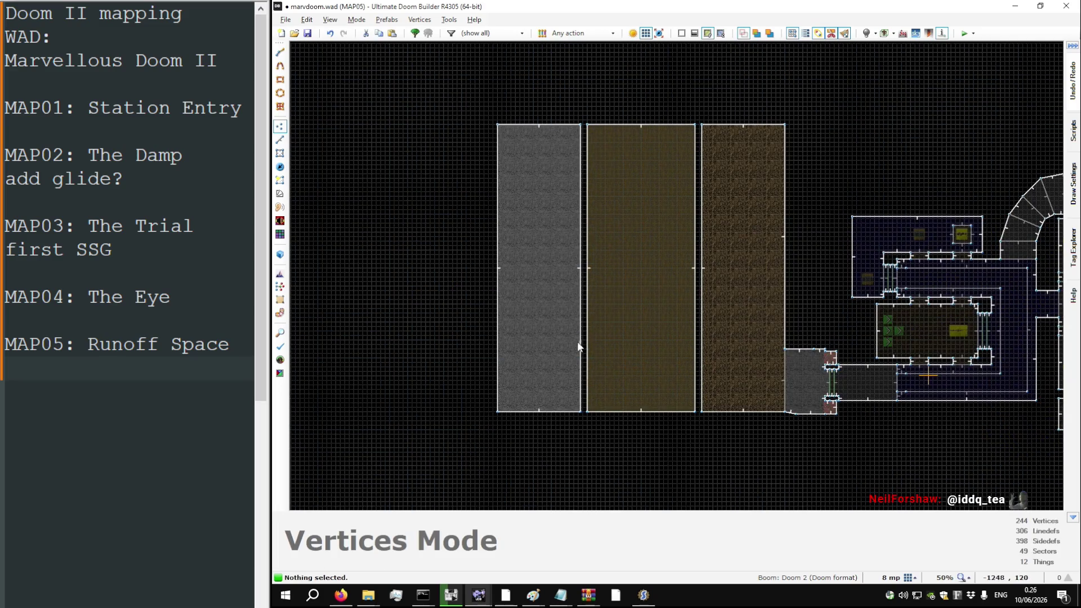
{"action": "scroll", "coordinate": [574, 360], "scroll_direction": "up", "scroll_amount": 4}
{"action": "scroll", "coordinate": [598, 450], "scroll_direction": "up", "scroll_amount": 1}
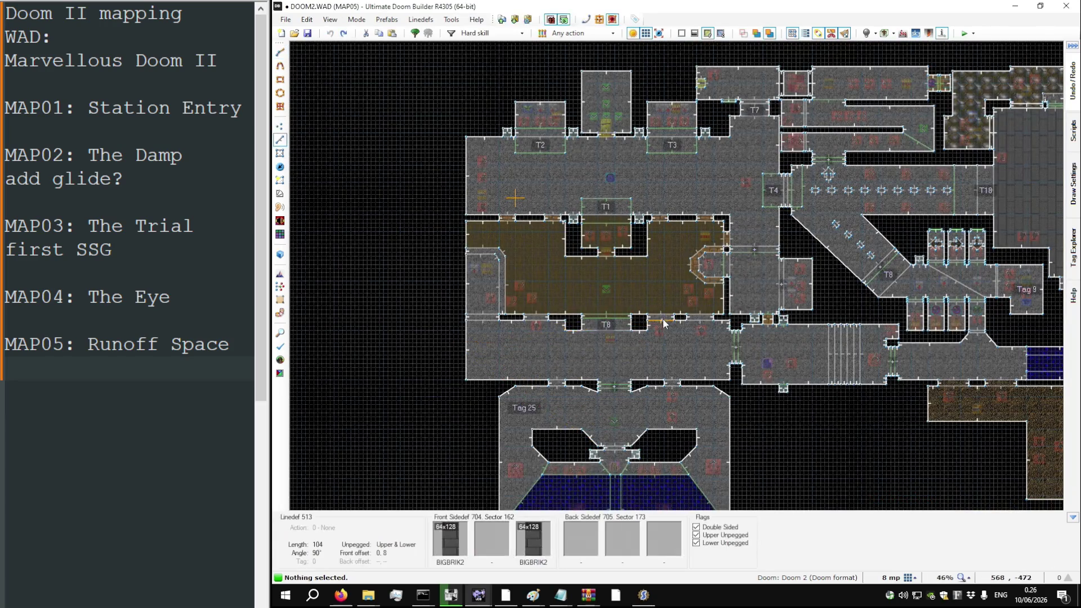
{"action": "scroll", "coordinate": [658, 236], "scroll_direction": "up", "scroll_amount": 7}
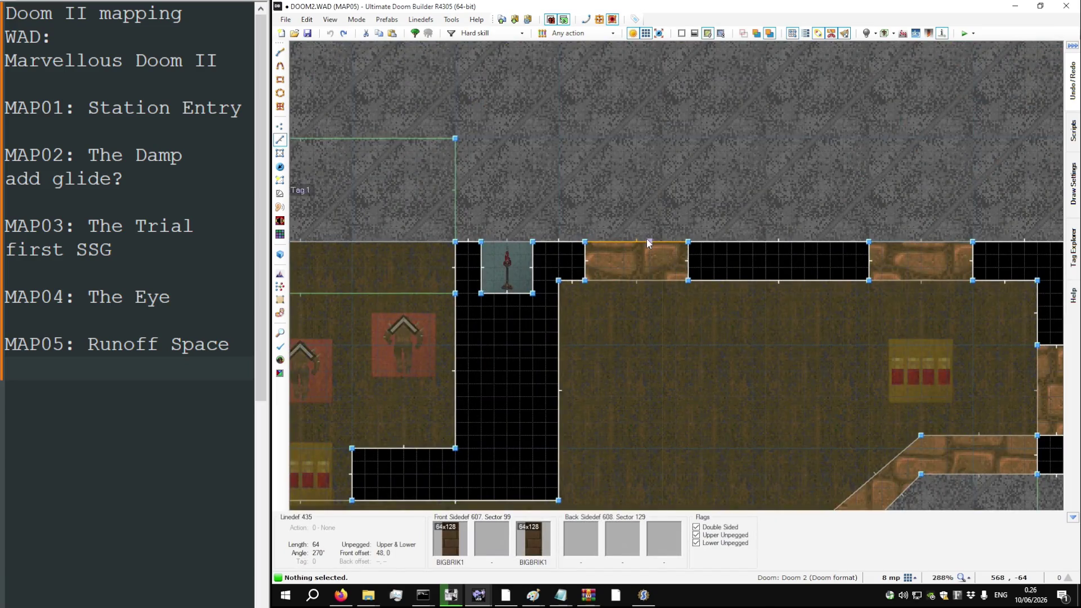
{"action": "scroll", "coordinate": [649, 243], "scroll_direction": "down", "scroll_amount": 6}
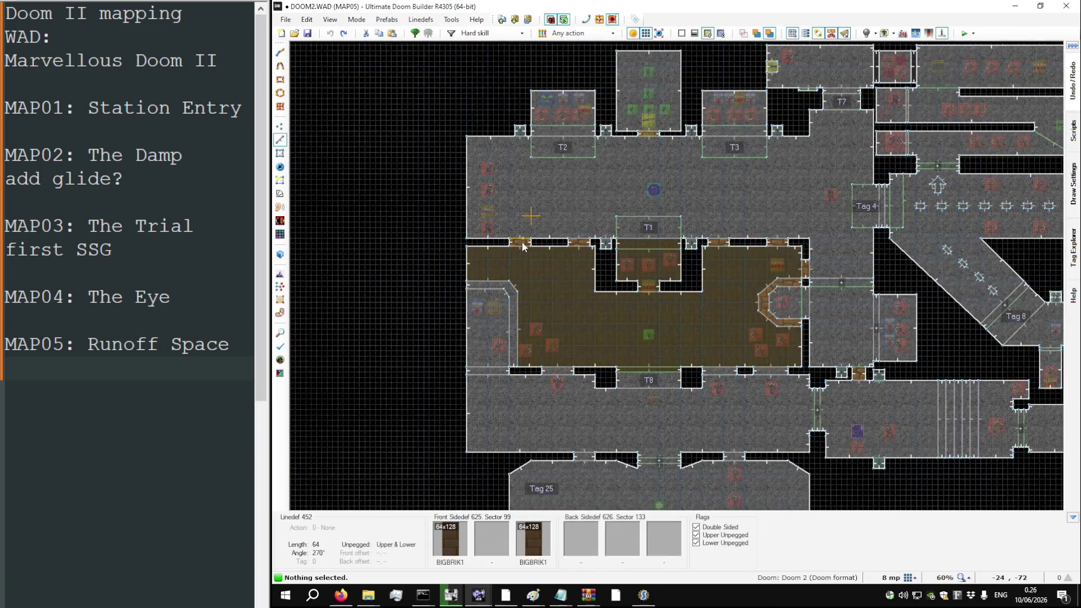
{"action": "key", "text": "l"}
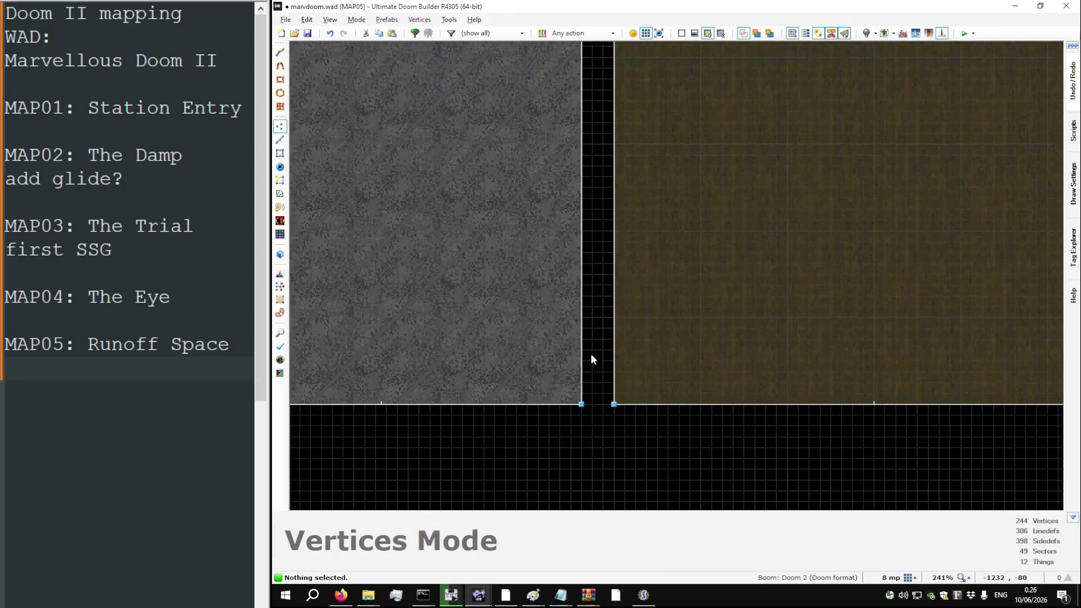
{"action": "scroll", "coordinate": [597, 249], "scroll_direction": "up", "scroll_amount": 6}
{"action": "scroll", "coordinate": [537, 359], "scroll_direction": "down", "scroll_amount": 7}
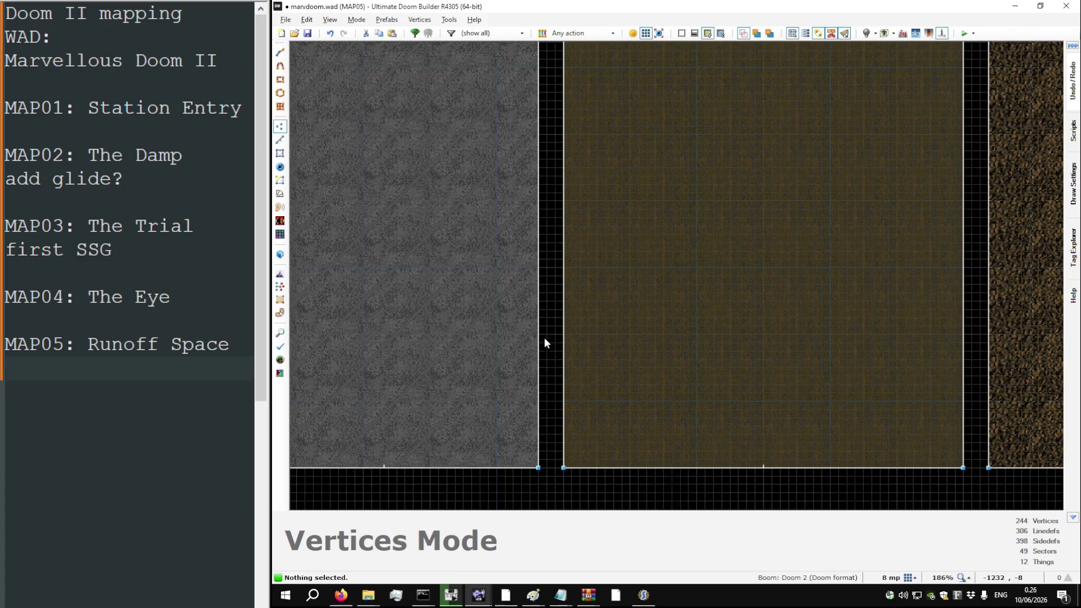
{"action": "scroll", "coordinate": [550, 438], "scroll_direction": "down", "scroll_amount": 2}
{"action": "scroll", "coordinate": [531, 406], "scroll_direction": "up", "scroll_amount": 4}
{"action": "key", "text": "d"}
Step: Draw a small sector across the gap at the grey strip's edge
{"action": "left_click", "coordinate": [529, 407]}
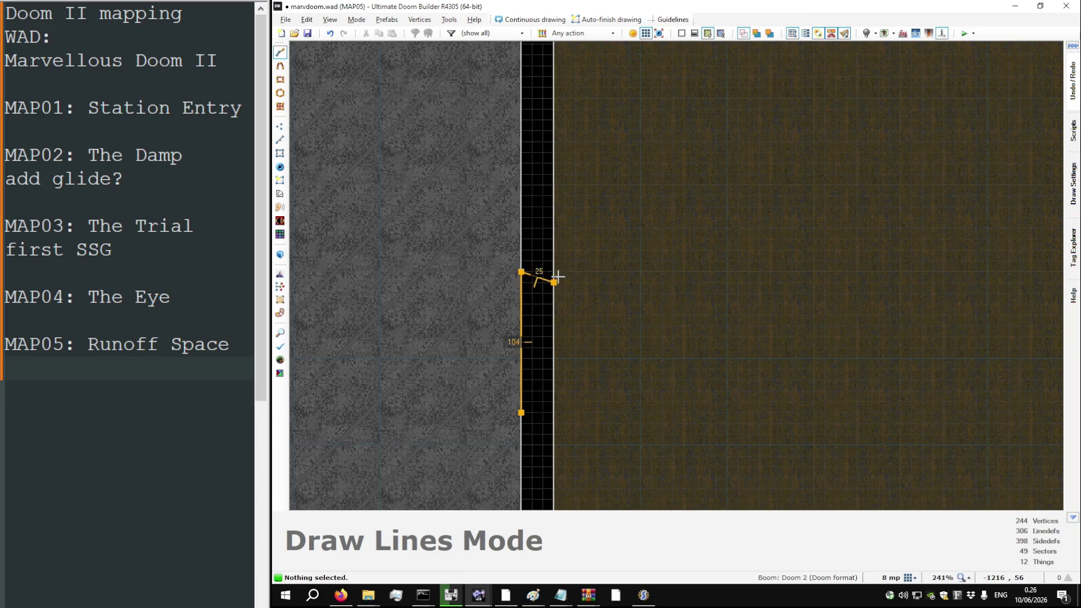
{"action": "left_click", "coordinate": [548, 413]}
{"action": "scroll", "coordinate": [592, 434], "scroll_direction": "down", "scroll_amount": 5}
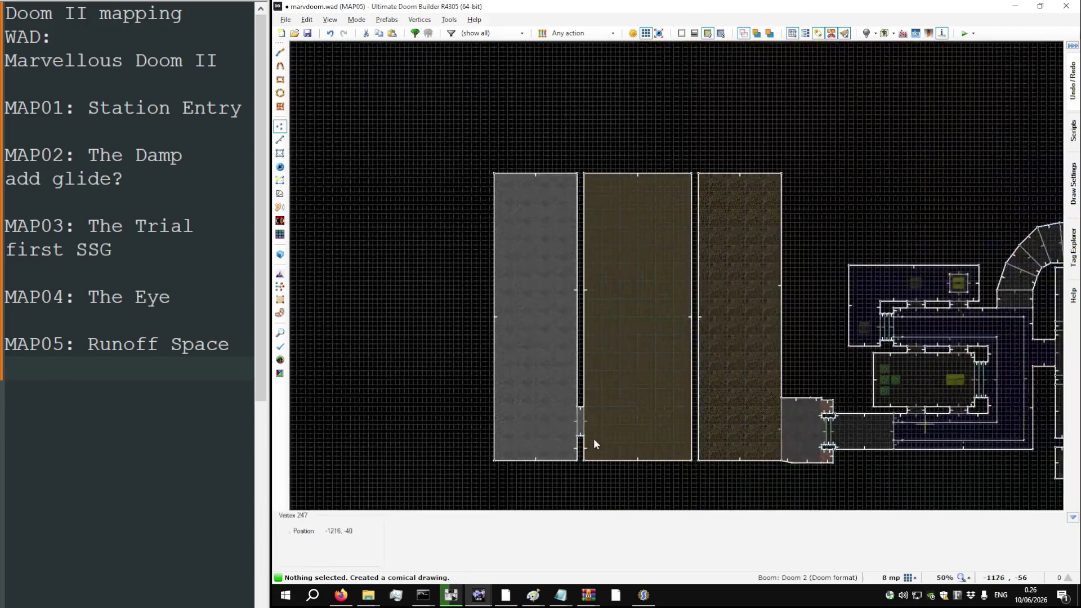
{"action": "key", "text": "v"}
{"action": "scroll", "coordinate": [582, 420], "scroll_direction": "up", "scroll_amount": 3}
Step: Copy the small sector, paste copies along the gap, and inspect them in 3D
{"action": "key", "text": "s"}
{"action": "left_click", "coordinate": [581, 422]}
{"action": "key", "text": "ctrl+c"}
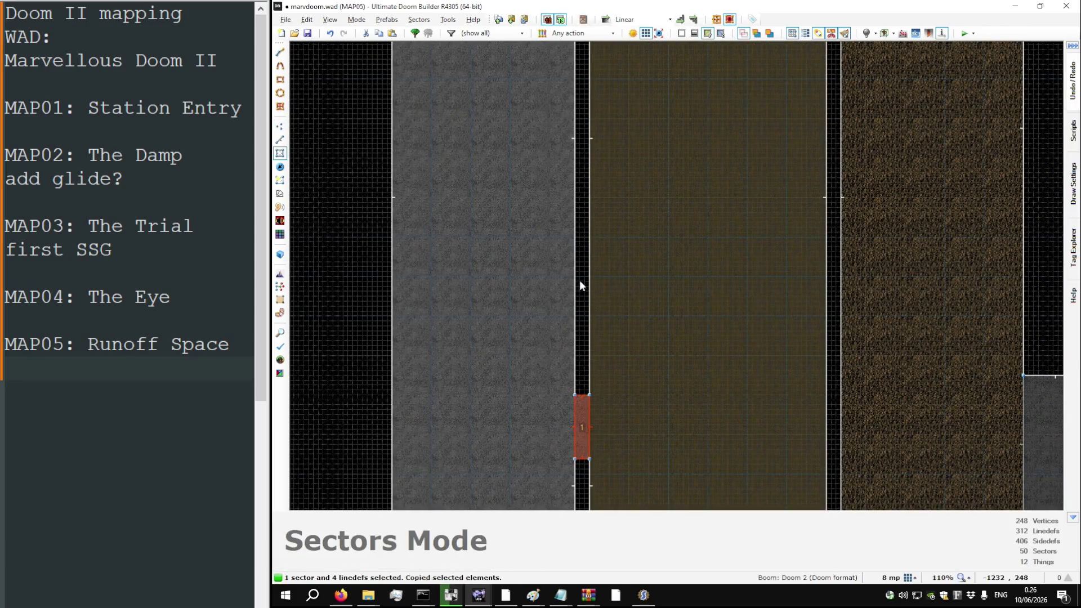
{"action": "scroll", "coordinate": [589, 315], "scroll_direction": "down", "scroll_amount": 3}
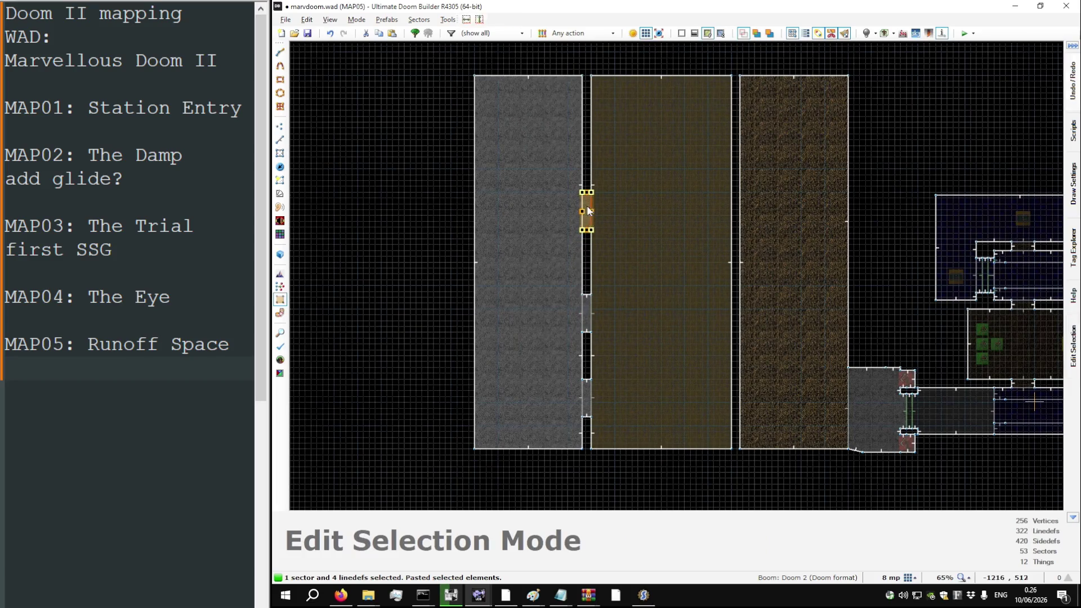
{"action": "left_click", "coordinate": [583, 126]}
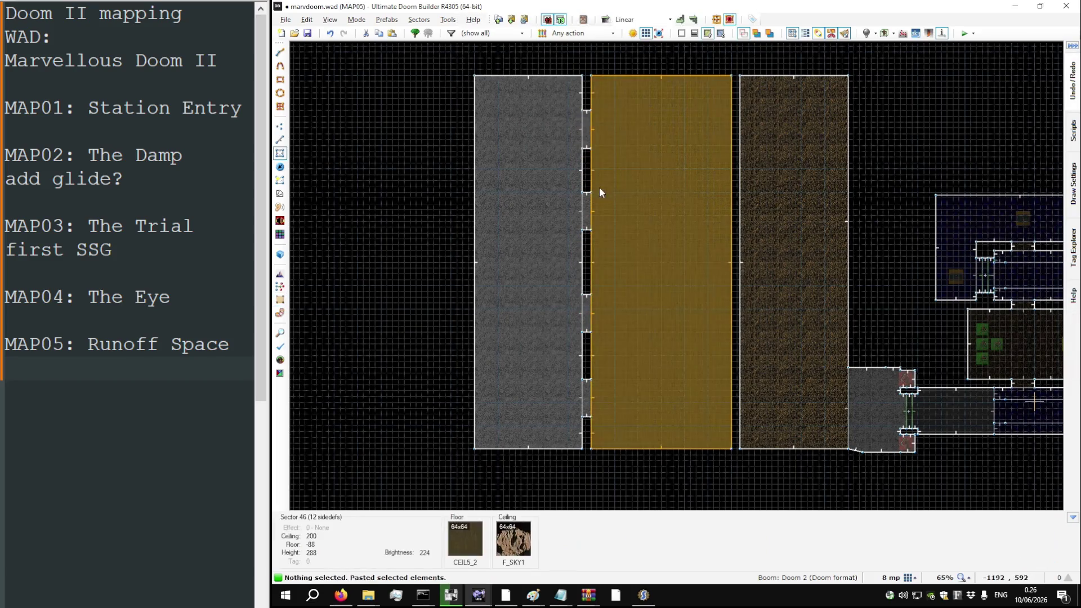
{"action": "key", "text": "q"}
{"action": "key", "text": "w"}
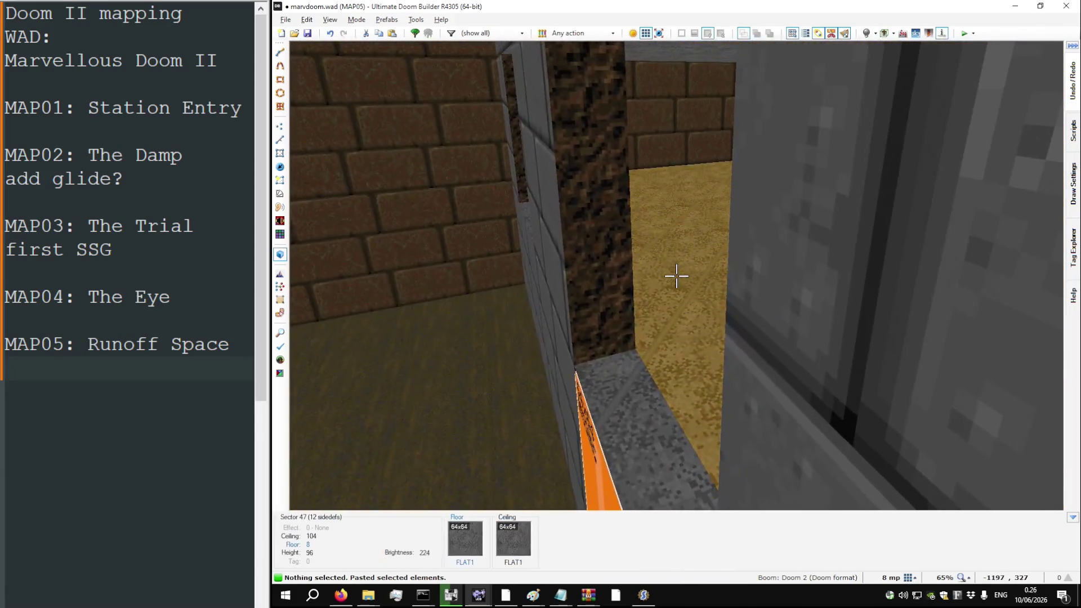
Step: Select the four gap sectors and join them into one window sector
{"action": "key", "text": "q"}
{"action": "left_click", "coordinate": [667, 362]}
{"action": "left_click", "coordinate": [665, 296]}
{"action": "key", "text": "j"}
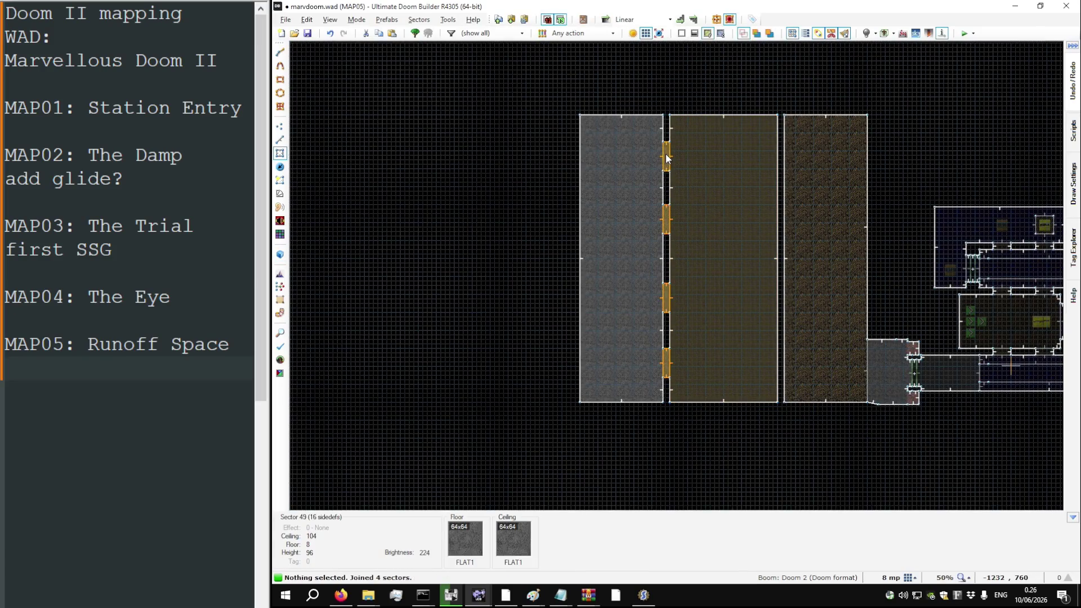
{"action": "key", "text": "q"}
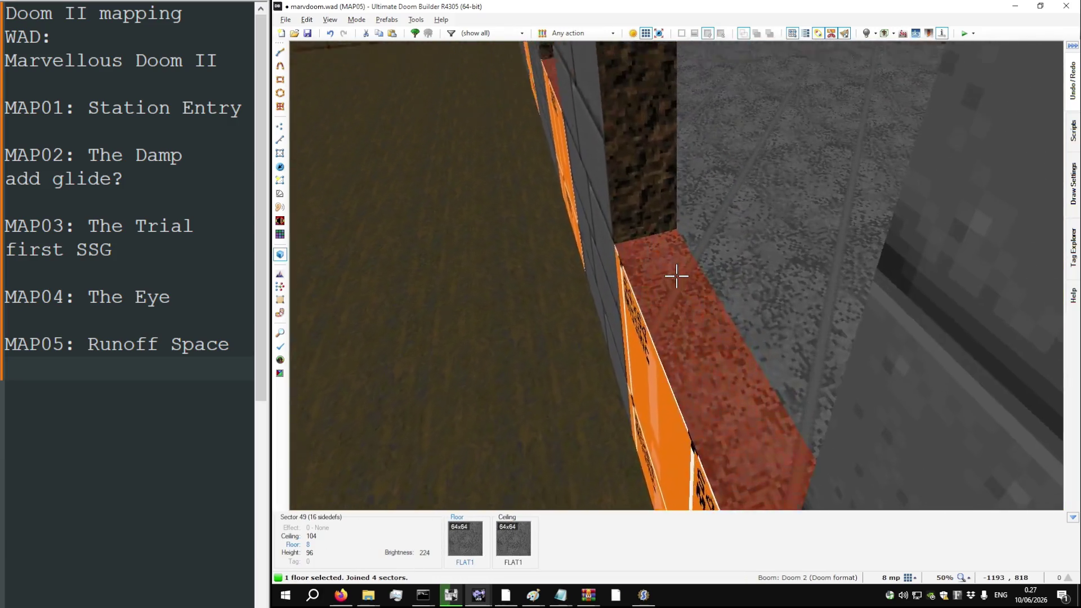
Step: Paste BIGBRIK2 onto the missing-texture wall and copy the BIGBRIK1 texture
{"action": "key", "text": "ctrl+c"}
{"action": "key", "text": "ctrl+v"}
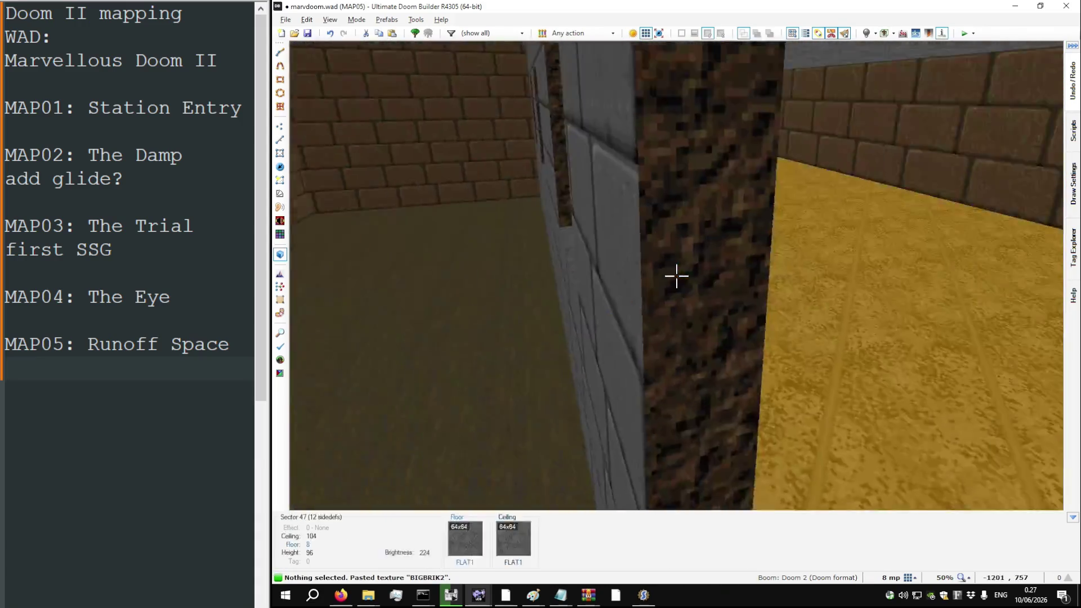
{"action": "scroll", "coordinate": [676, 276], "scroll_direction": "up", "scroll_amount": 2}
{"action": "scroll", "coordinate": [676, 276], "scroll_direction": "up", "scroll_amount": 2}
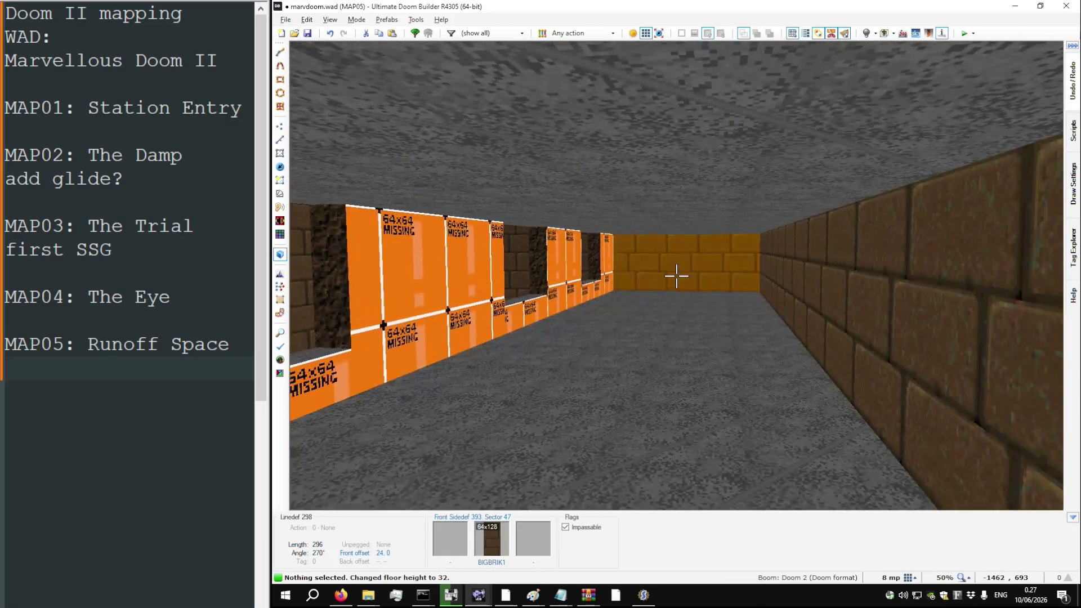
{"action": "key", "text": "ctrl+c"}
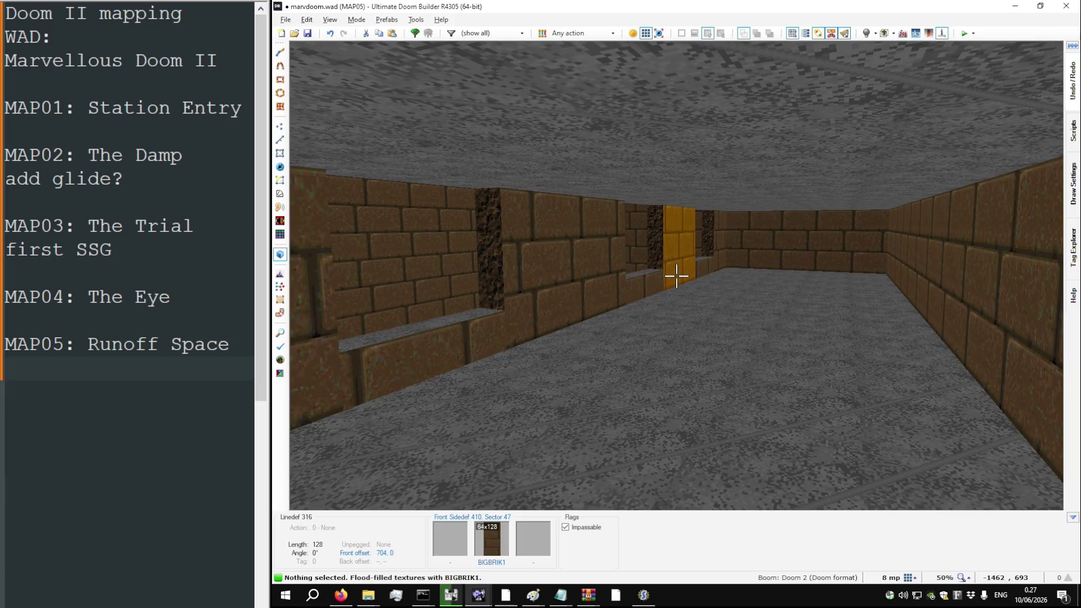
Step: Flood-fill the connected missing walls with BIGBRIK2 and approach the window wall
{"action": "key", "text": "w"}
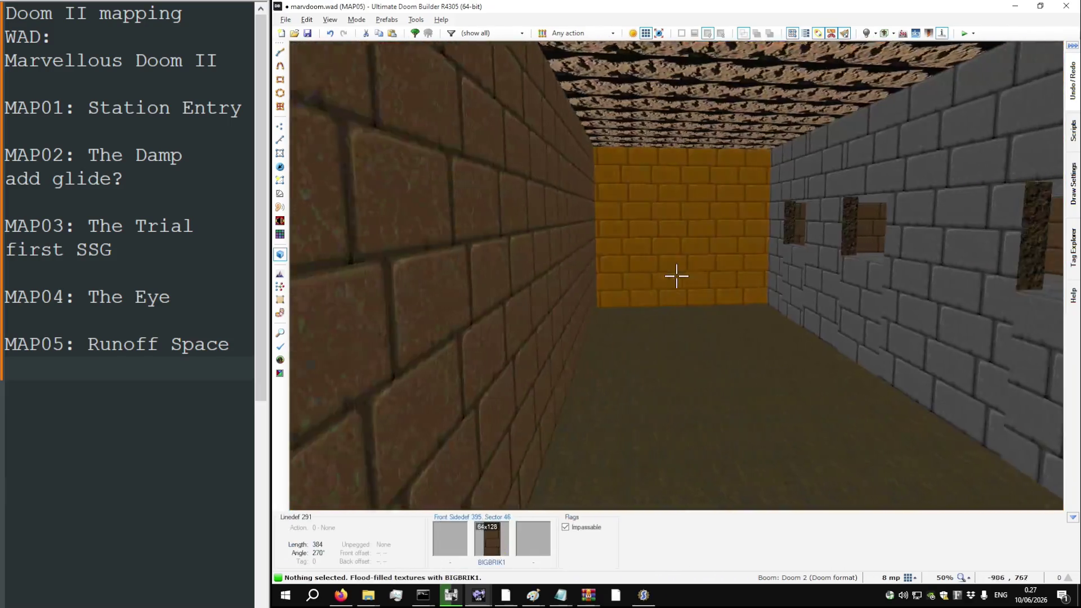
{"action": "key", "text": "w"}
{"action": "left_click", "coordinate": [676, 276], "text": "ctrl+shift"}
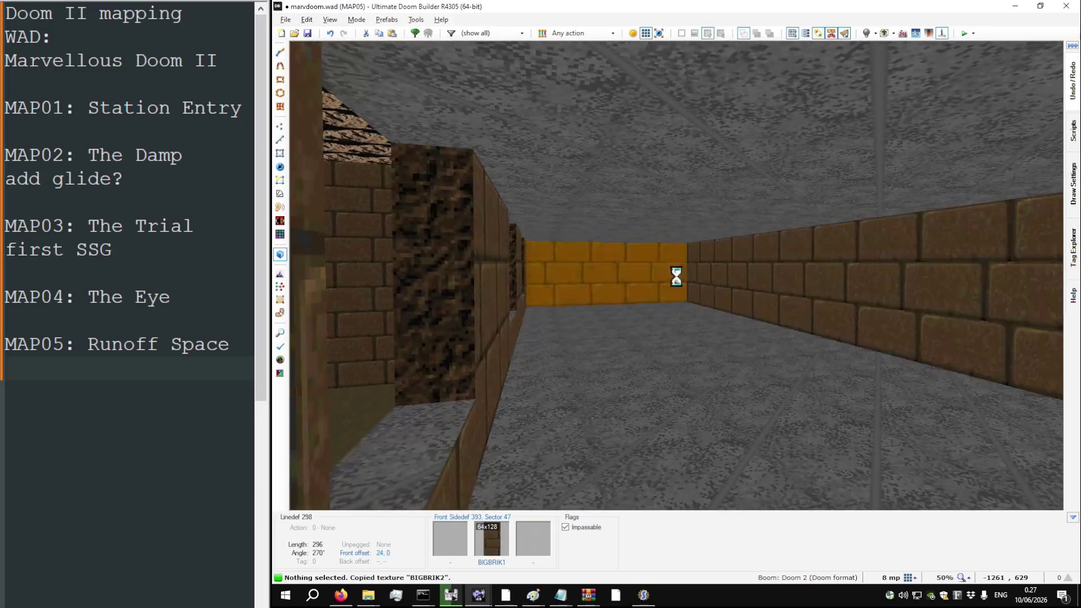
{"action": "key", "text": "w"}
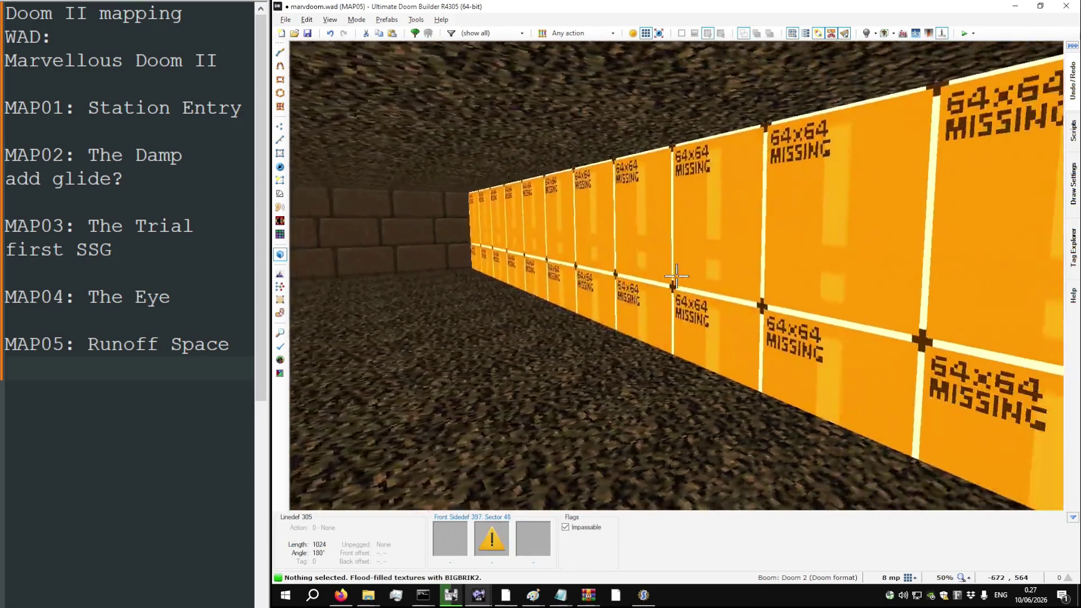
{"action": "key", "text": "w"}
{"action": "scroll", "coordinate": [676, 275], "scroll_direction": "up", "scroll_amount": 2}
{"action": "scroll", "coordinate": [676, 276], "scroll_direction": "up", "scroll_amount": 1}
Step: Make the wall under the window and its side wall lower-unpegged
{"action": "key", "text": "w"}
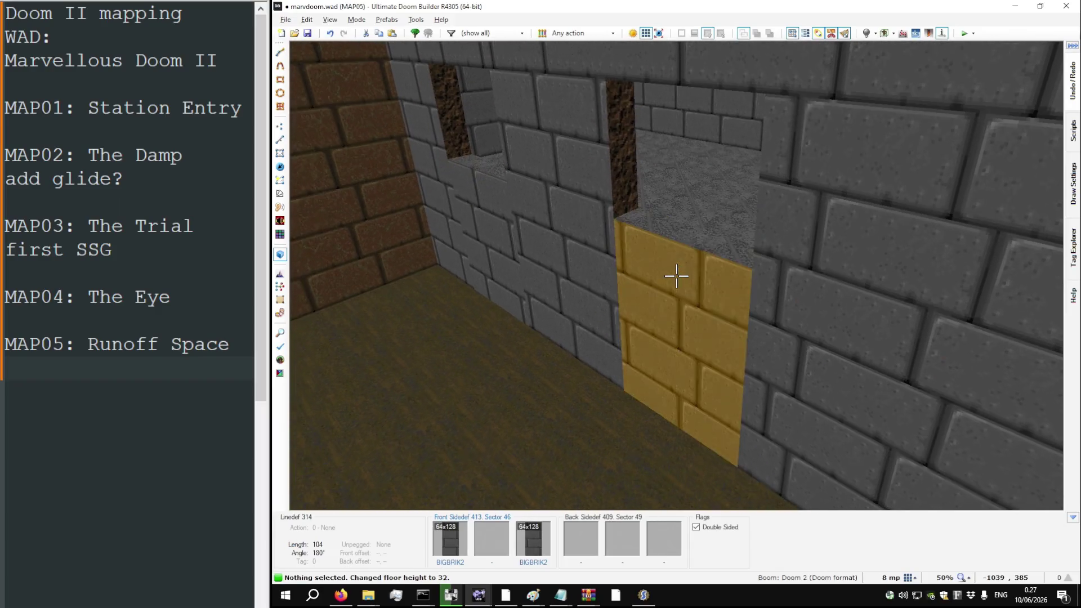
{"action": "key", "text": "l"}
{"action": "key", "text": "s"}
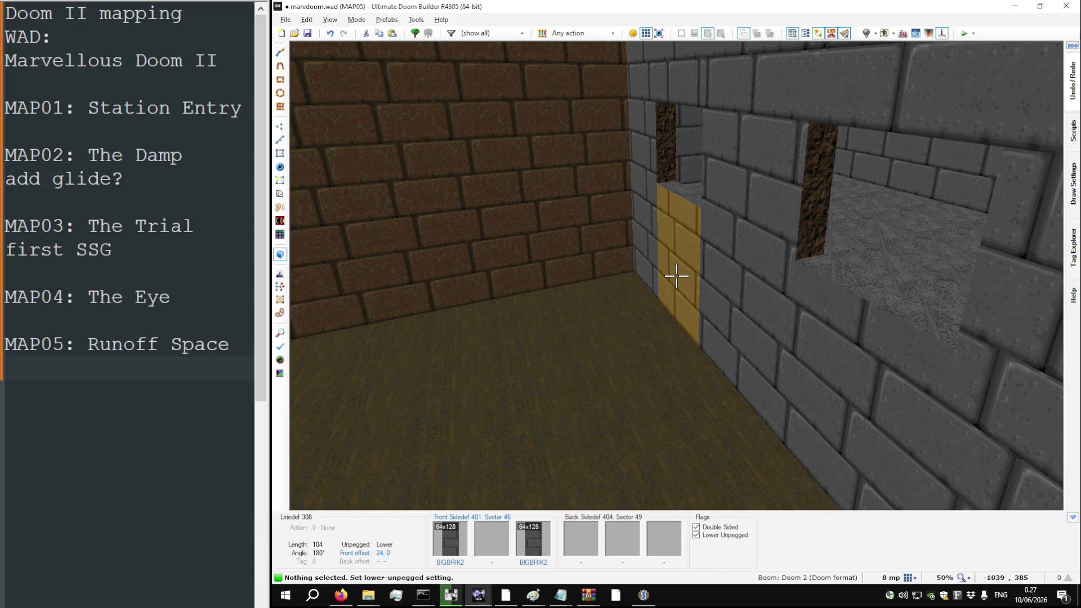
{"action": "key", "text": "d"}
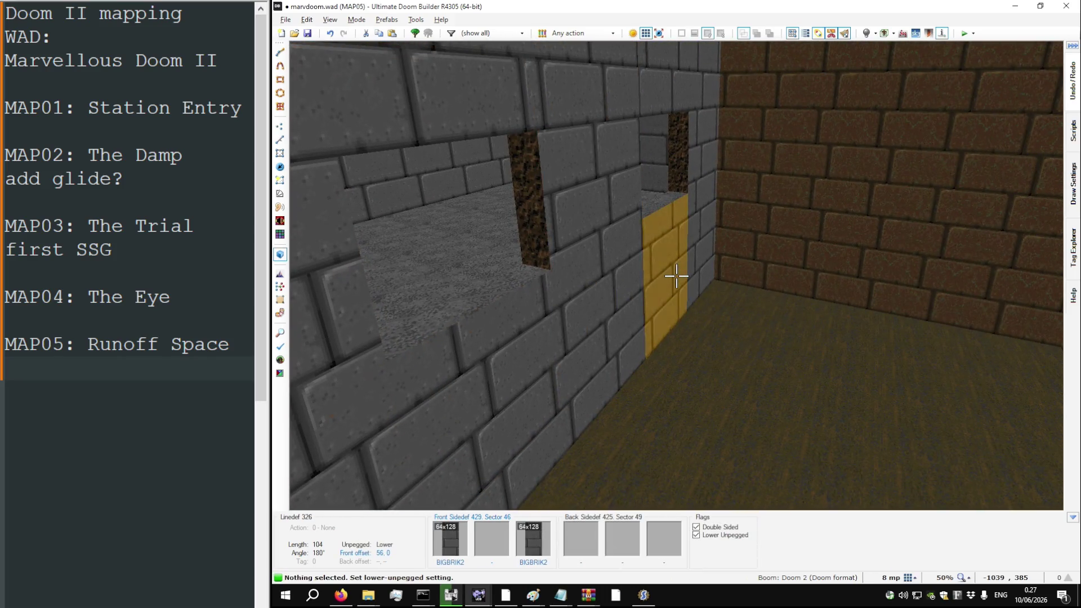
{"action": "key", "text": "w"}
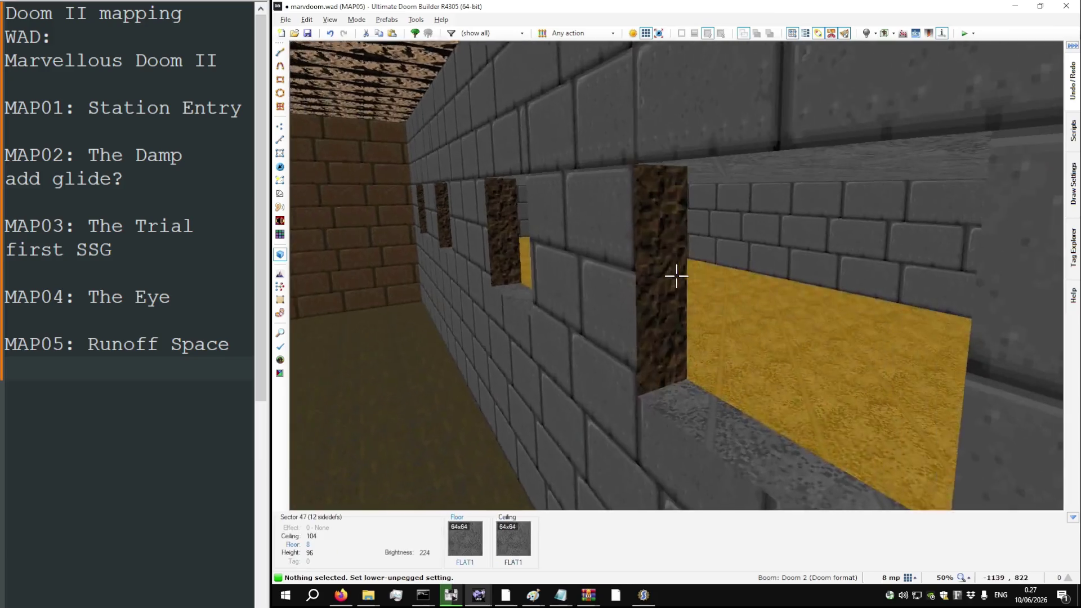
Step: Apply SUPPORT3 to the window side walls, with BIGBRIK2 on the next wall
{"action": "right_click", "coordinate": [676, 276]}
{"action": "type", "text": "SUPPORT3"}
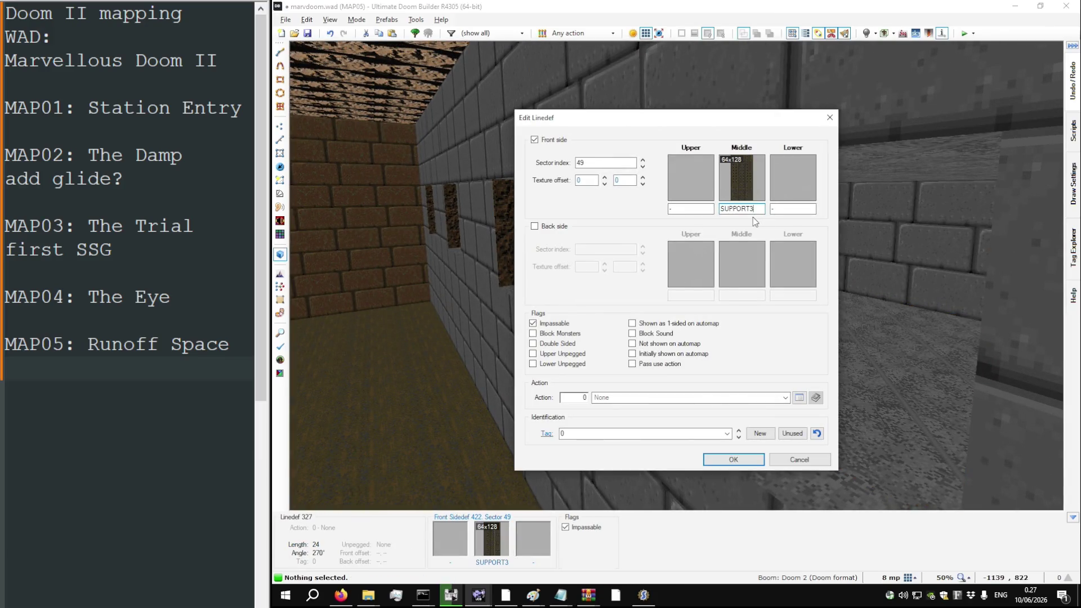
{"action": "key", "text": "Return"}
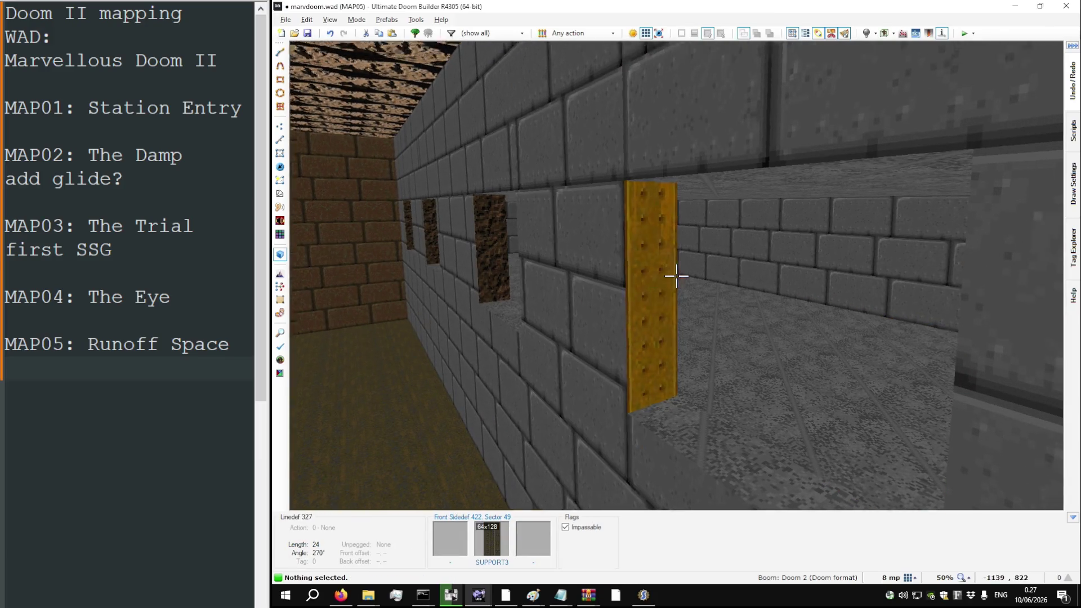
{"action": "key", "text": "ctrl+v"}
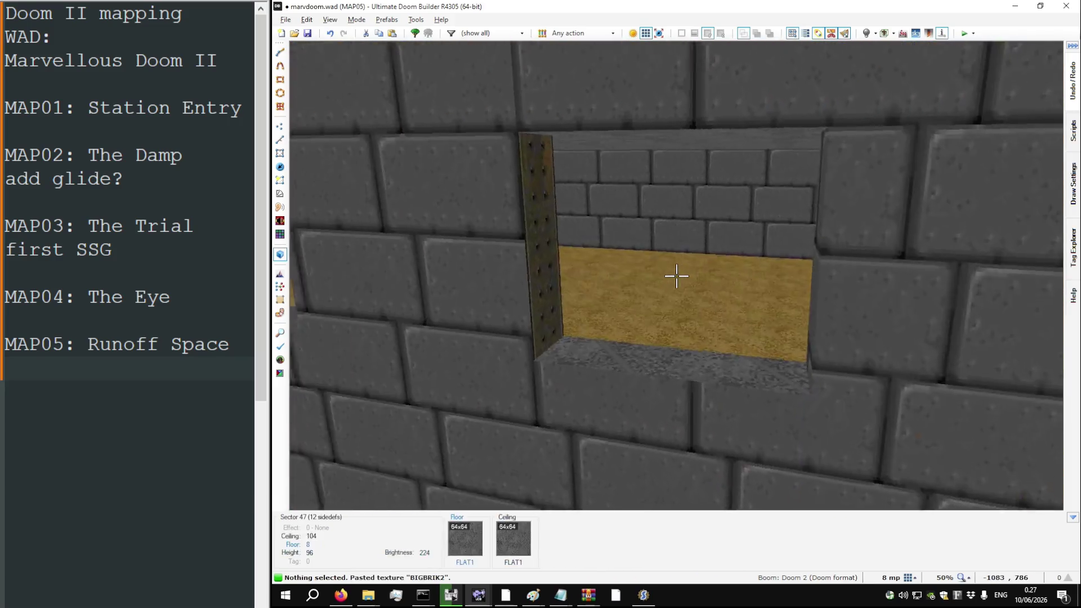
{"action": "key", "text": "ctrl+c"}
{"action": "key", "text": "ctrl+v"}
Step: Fly along the corridor into the yellow-floored room to check the SUPPORT3 columns
{"action": "key", "text": "w"}
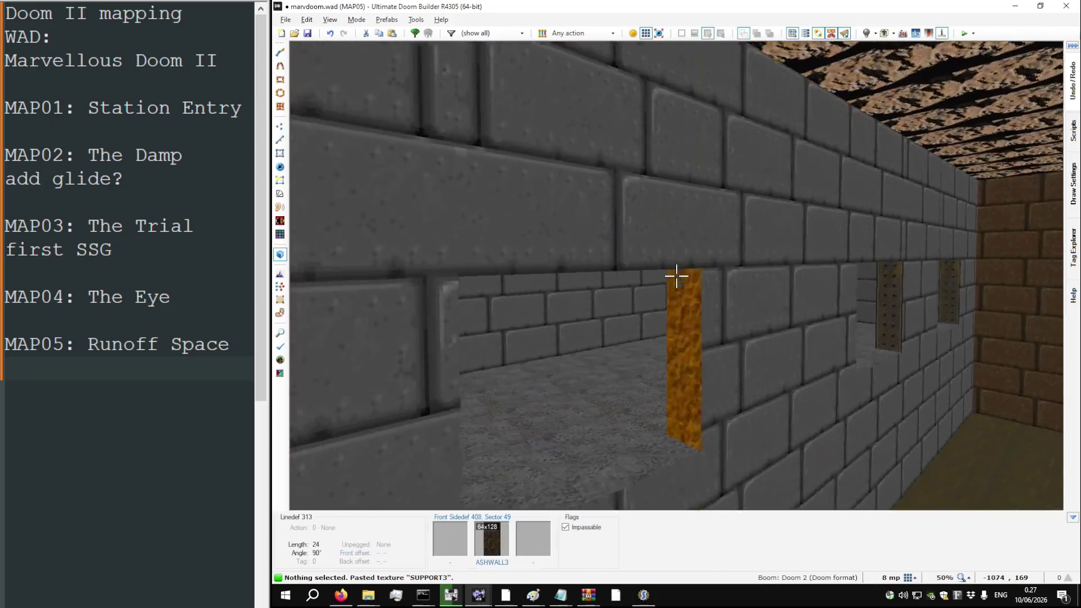
{"action": "key", "text": "w"}
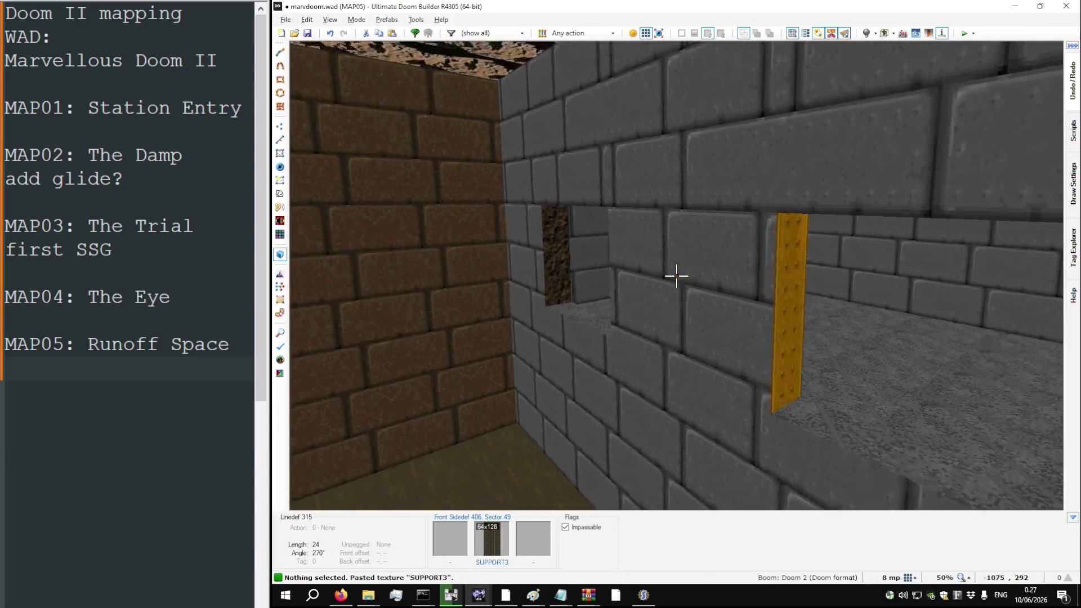
{"action": "key", "text": "w"}
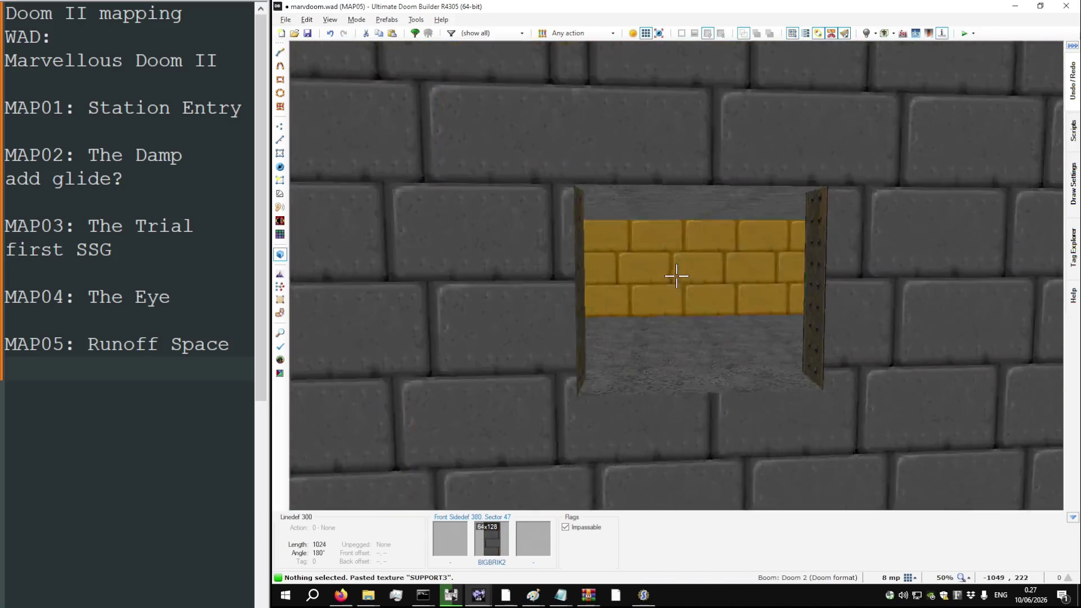
{"action": "key", "text": "w"}
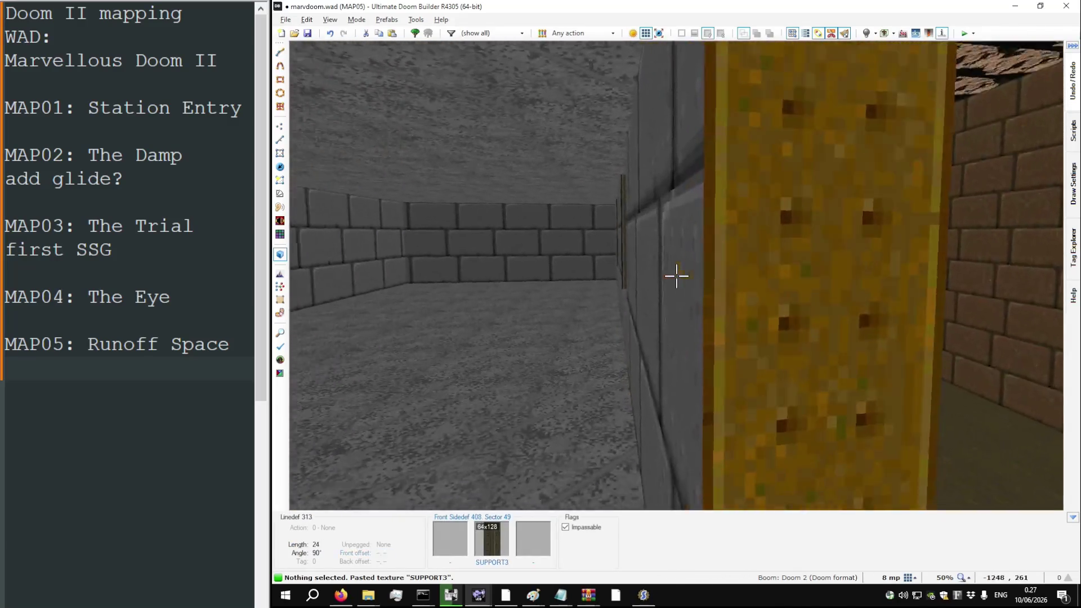
{"action": "key", "text": "w"}
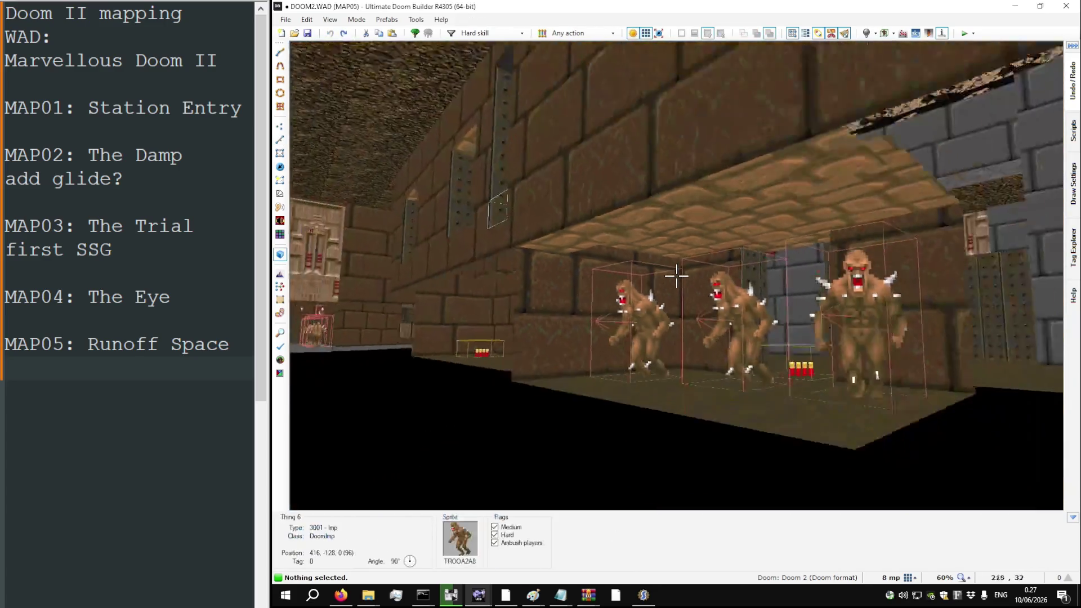
Step: Fly through the reference MAP05 past the soul sphere and grey rooms, then leave 3D
{"action": "key", "text": "w"}
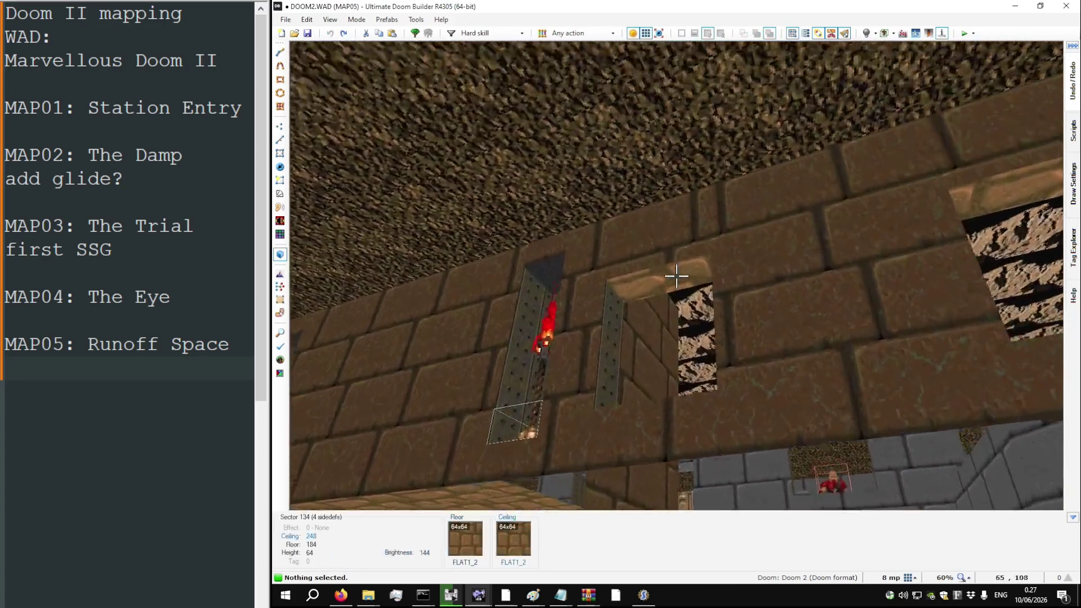
{"action": "key", "text": "w"}
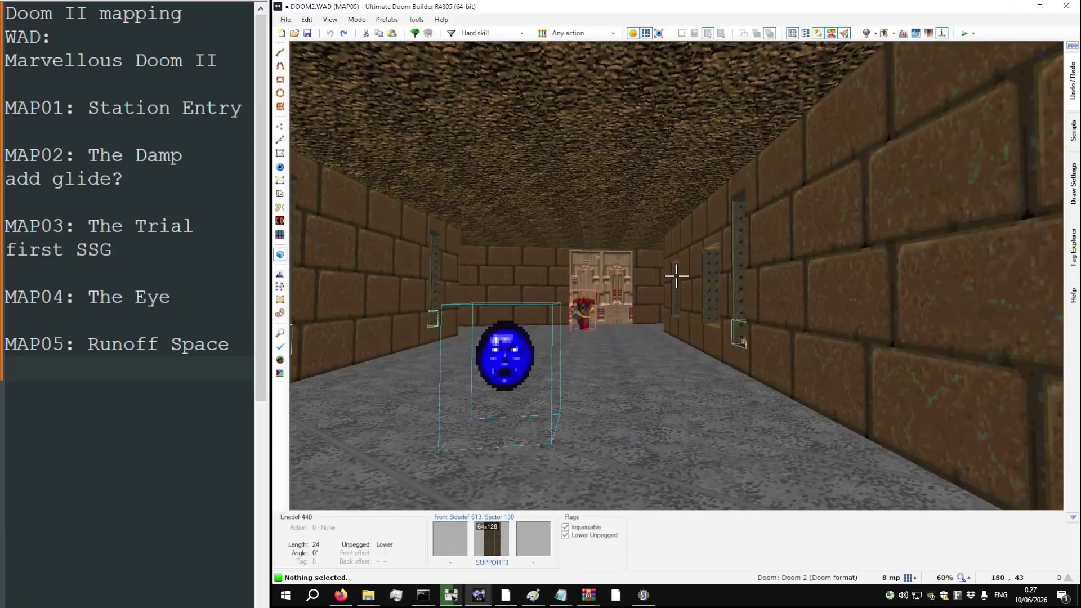
{"action": "key", "text": "w"}
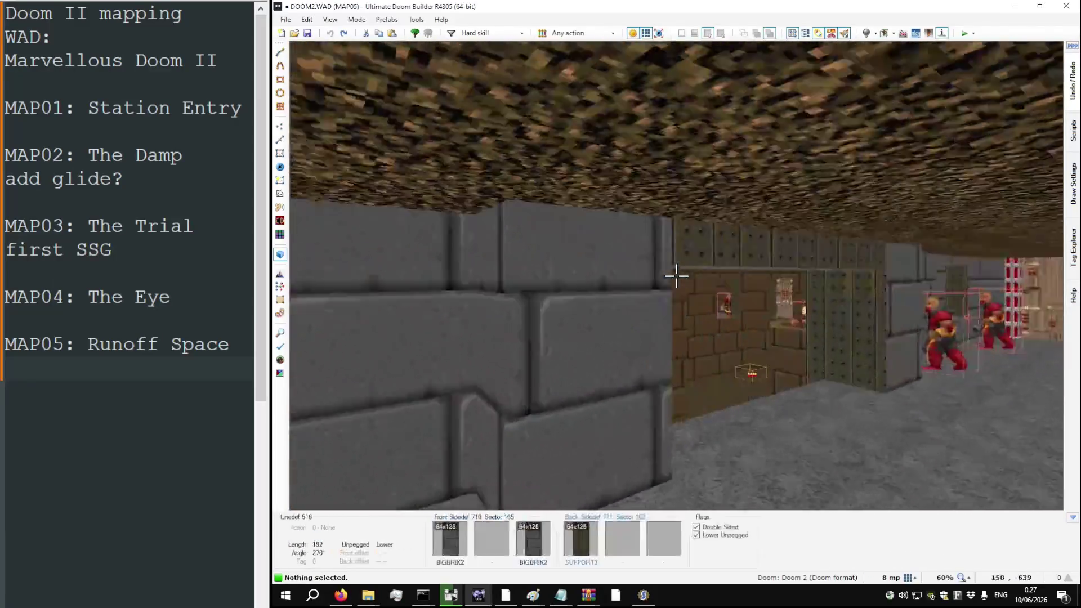
{"action": "key", "text": "w"}
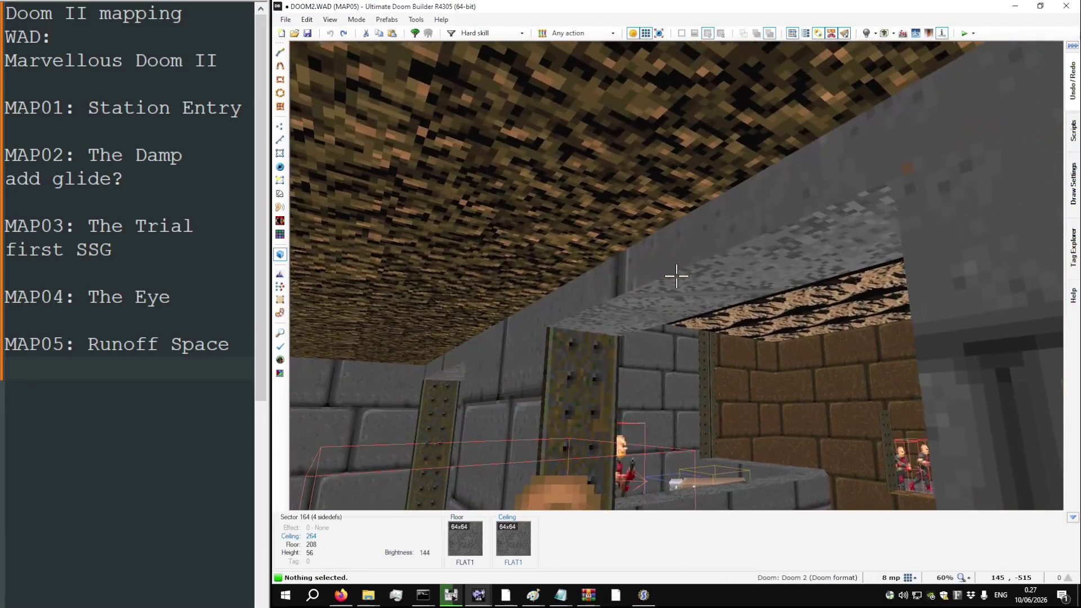
{"action": "scroll", "coordinate": [676, 276], "scroll_direction": "up", "scroll_amount": 1}
{"action": "key", "text": "w"}
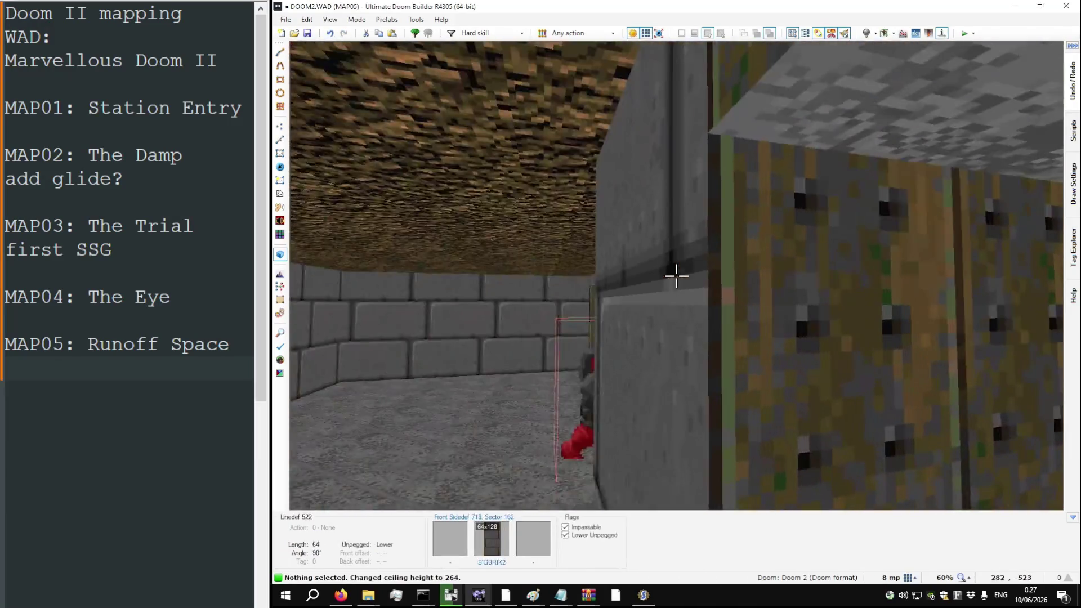
{"action": "key", "text": "w"}
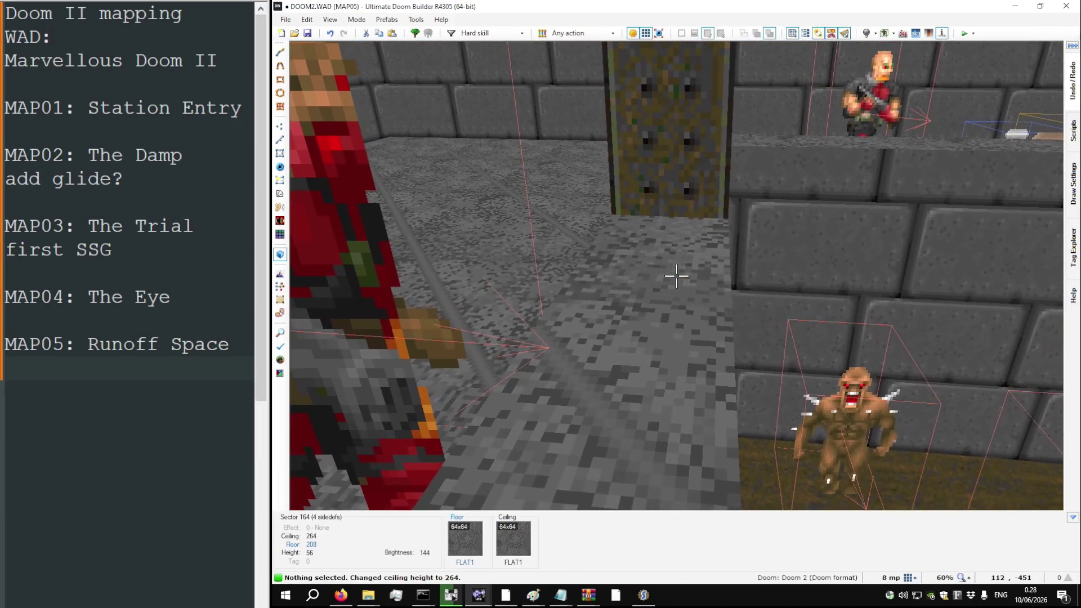
{"action": "key", "text": "w"}
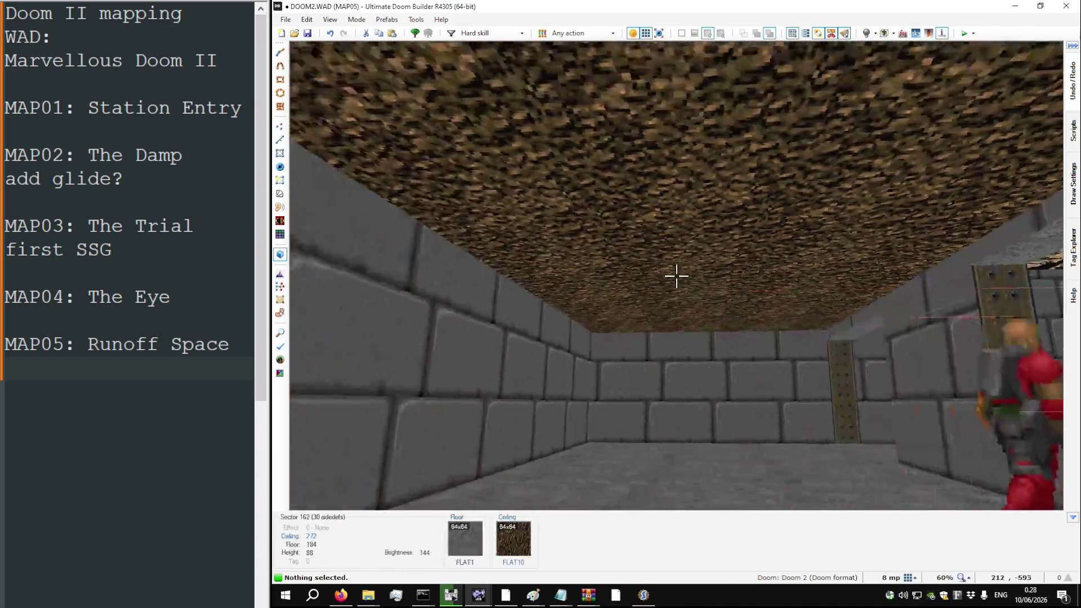
{"action": "key", "text": "q"}
{"action": "key", "text": "q"}
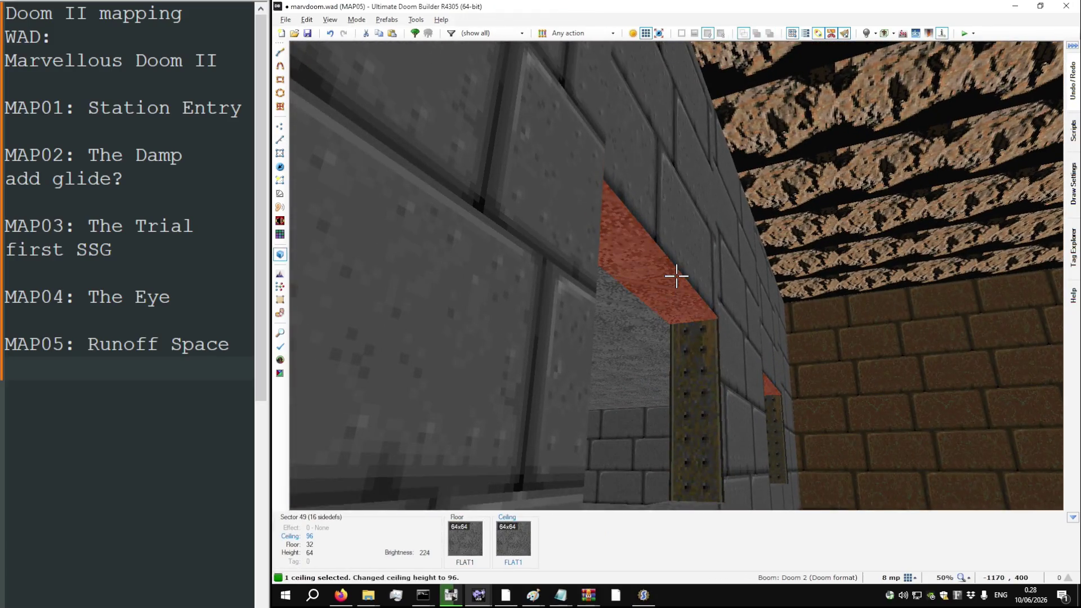
Step: Upper-unpeg the opening walls so the bricks align, and check the layout in 2D
{"action": "key", "text": "w"}
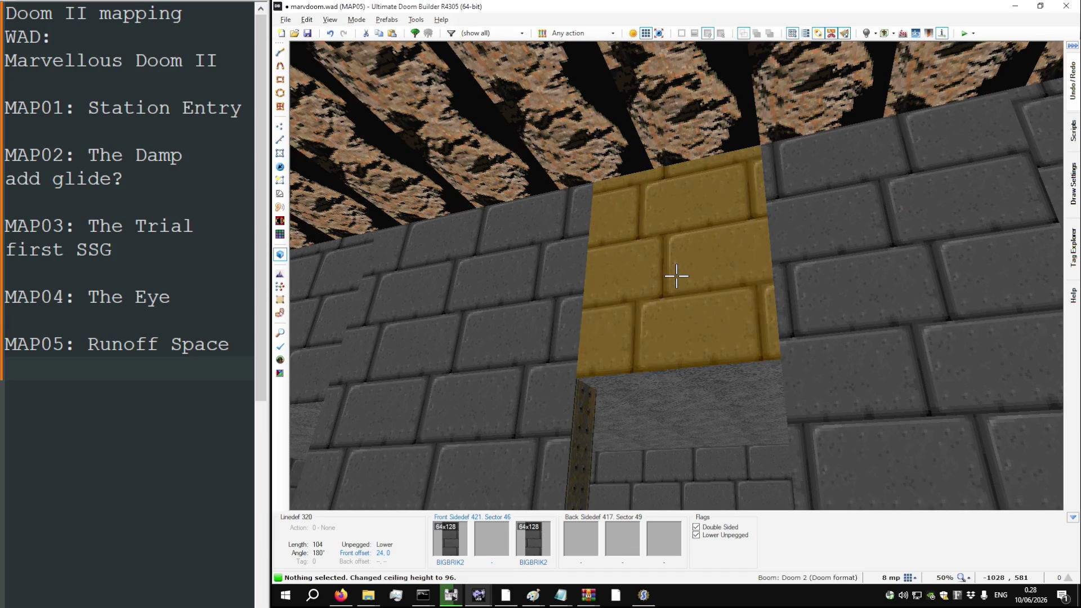
{"action": "key", "text": "u"}
{"action": "mouse_move", "coordinate": [675, 276]}
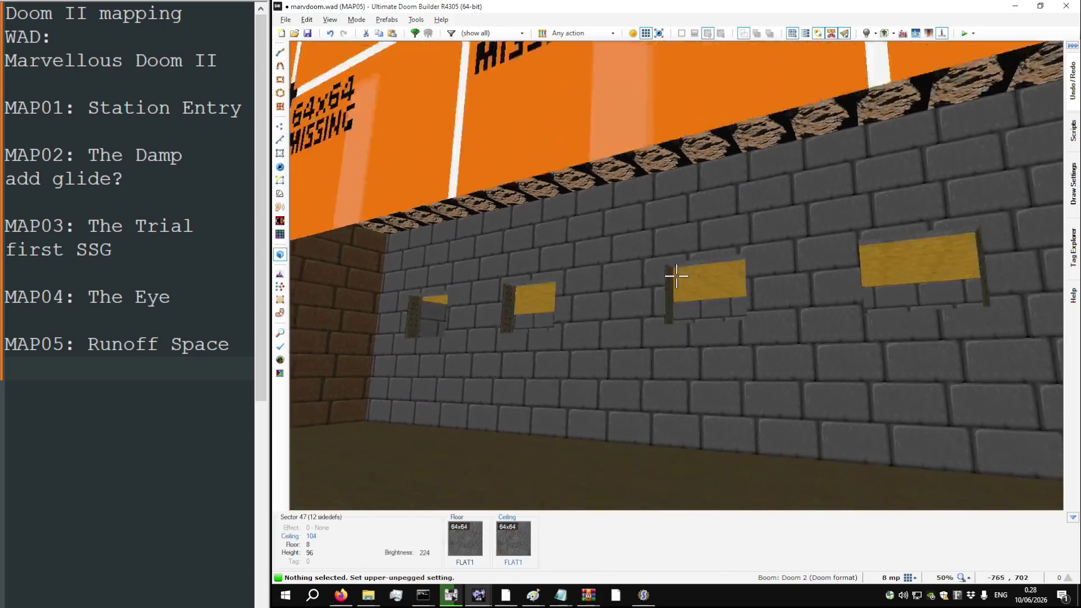
{"action": "key", "text": "q"}
{"action": "key", "text": "q"}
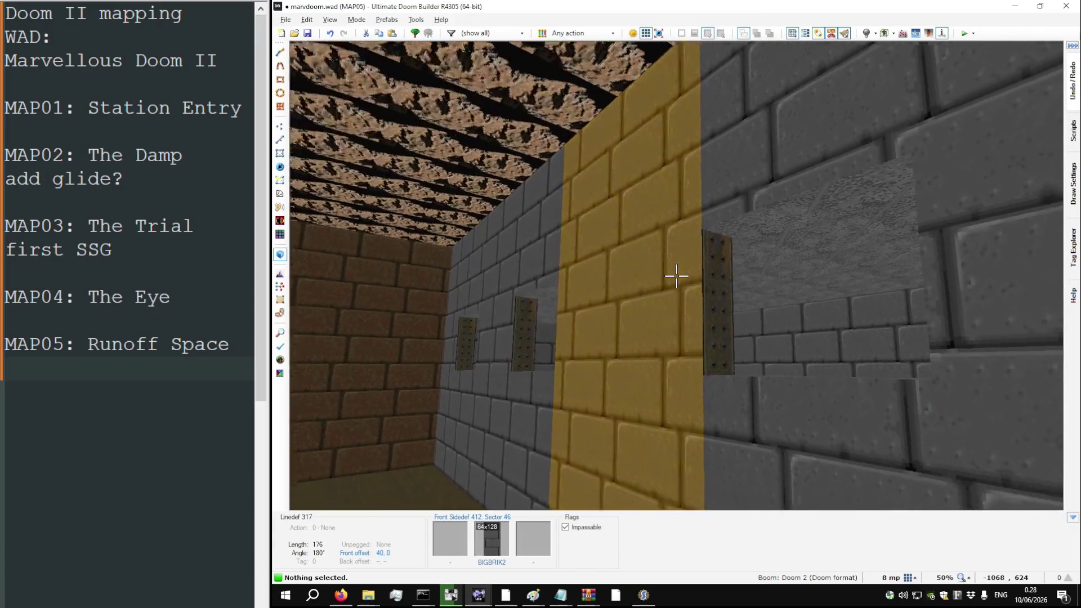
Step: Put BIGBRIK2 on the openings' upper walls and lower-unpeg their lower walls
{"action": "key", "text": "w"}
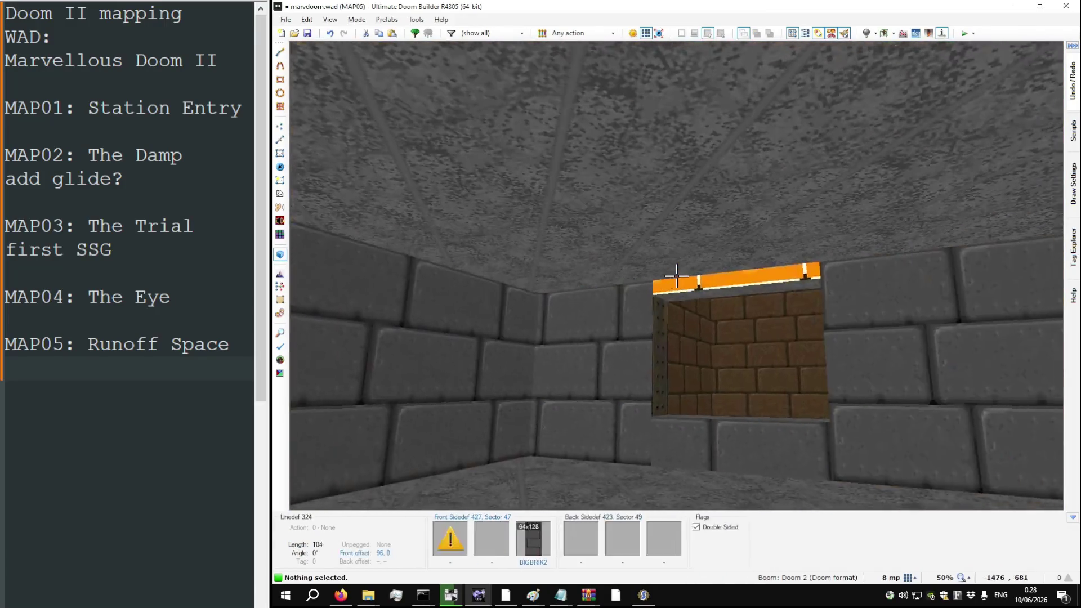
{"action": "key", "text": "ctrl+z"}
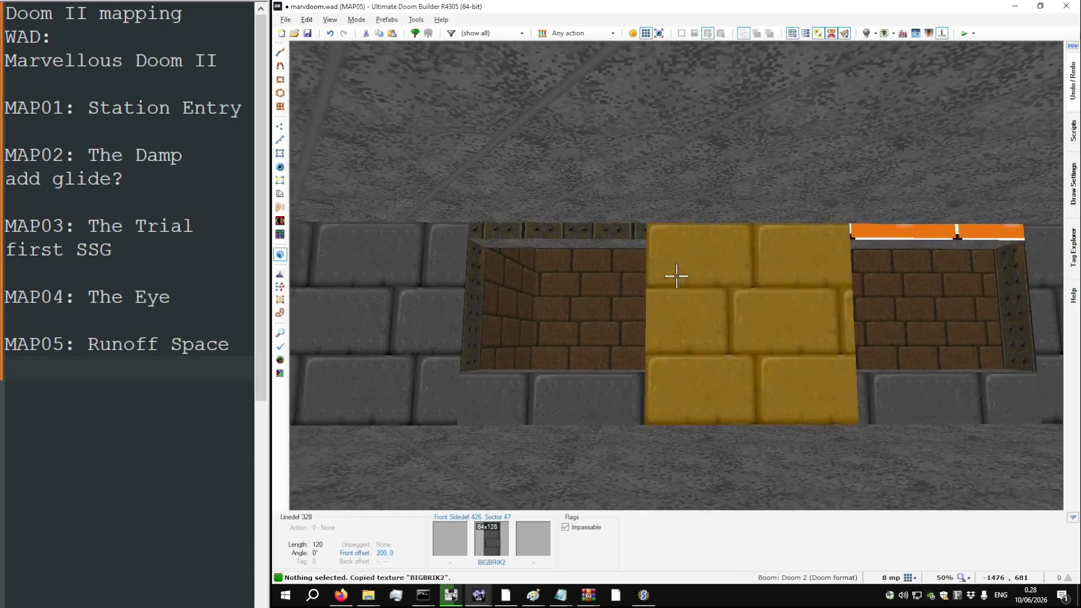
{"action": "key", "text": "ctrl+c"}
{"action": "key", "text": "l"}
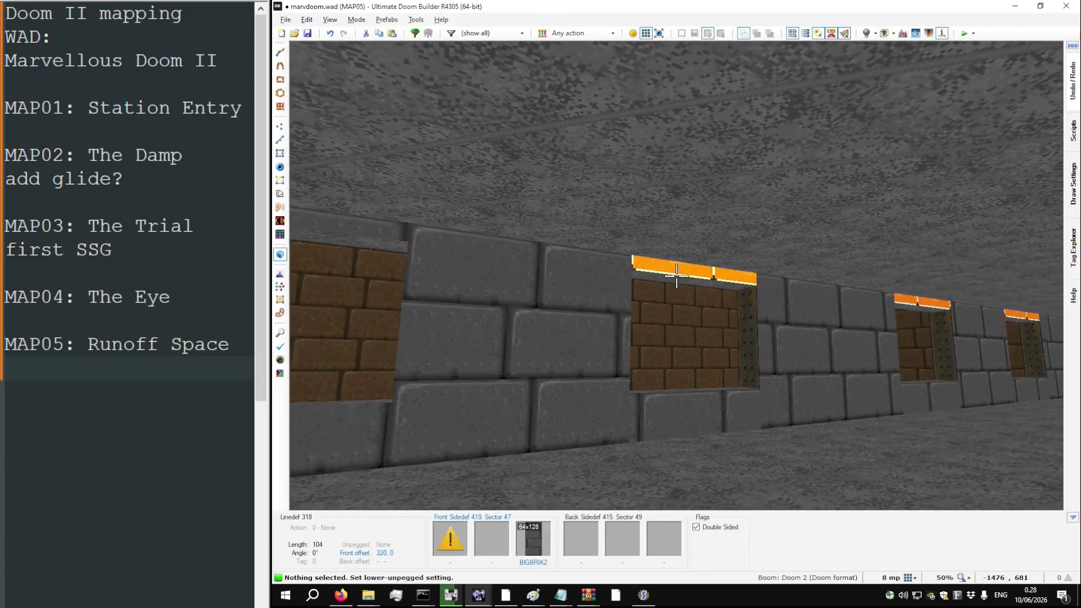
{"action": "key", "text": "l"}
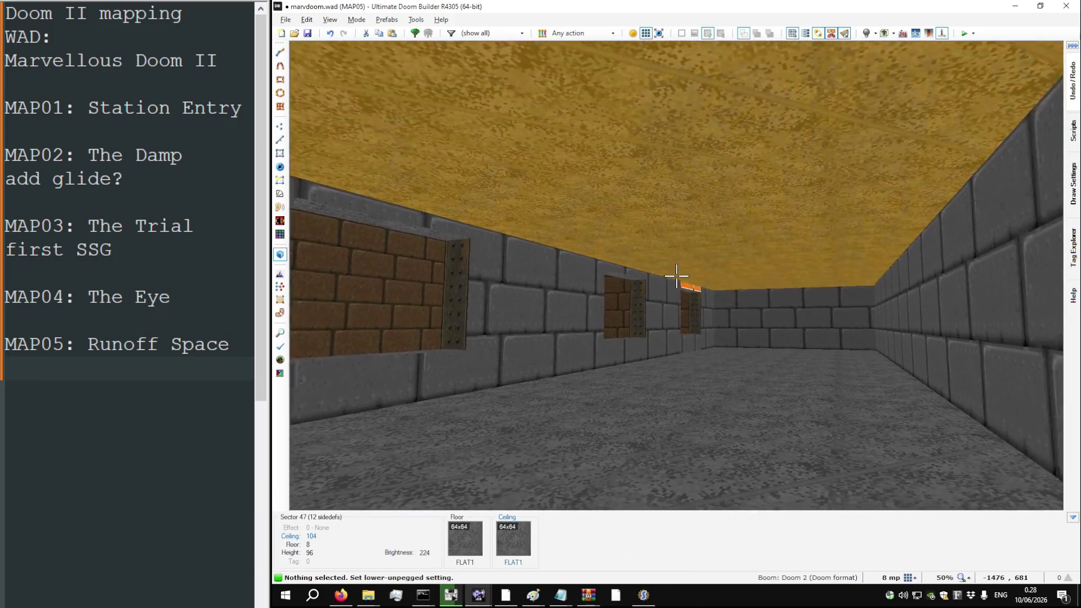
{"action": "key", "text": "ctrl+v"}
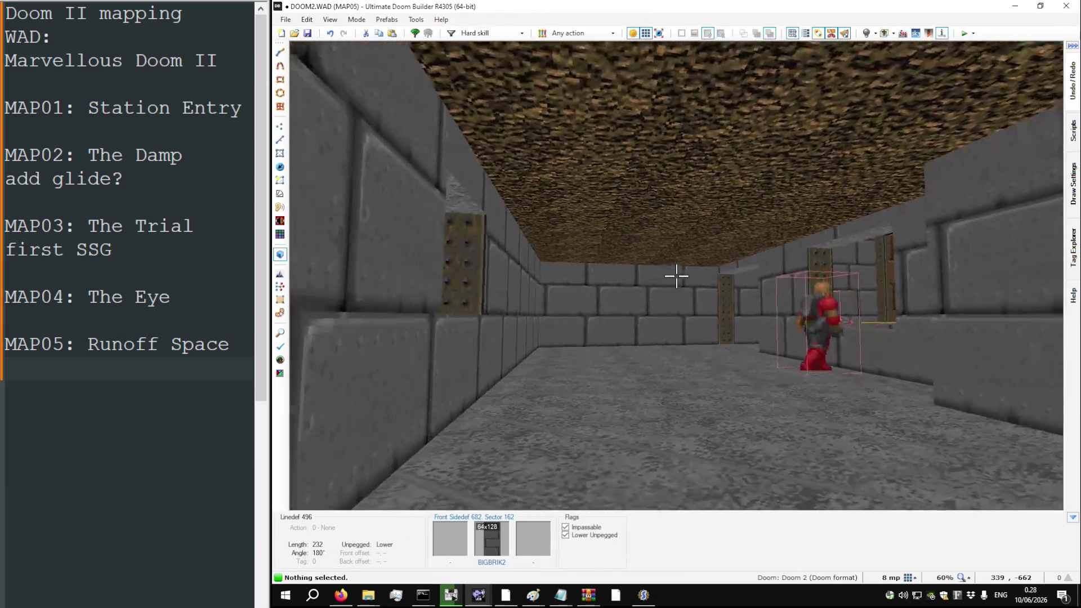
Step: Fly past the red-striped door to the support pillar, then switch back to marvdoom.wad
{"action": "key", "text": "w"}
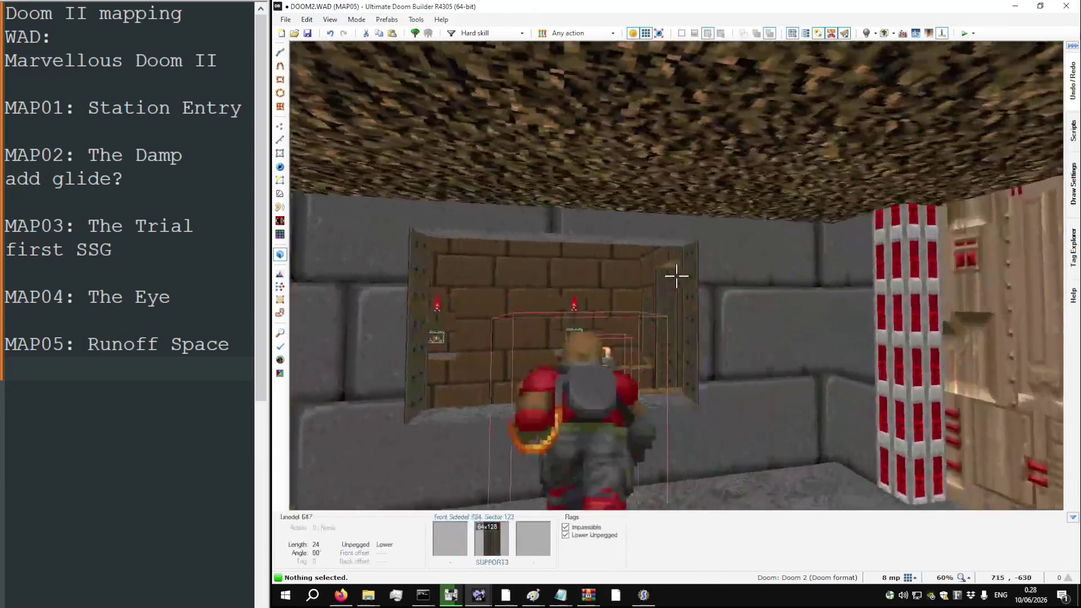
{"action": "key", "text": "w"}
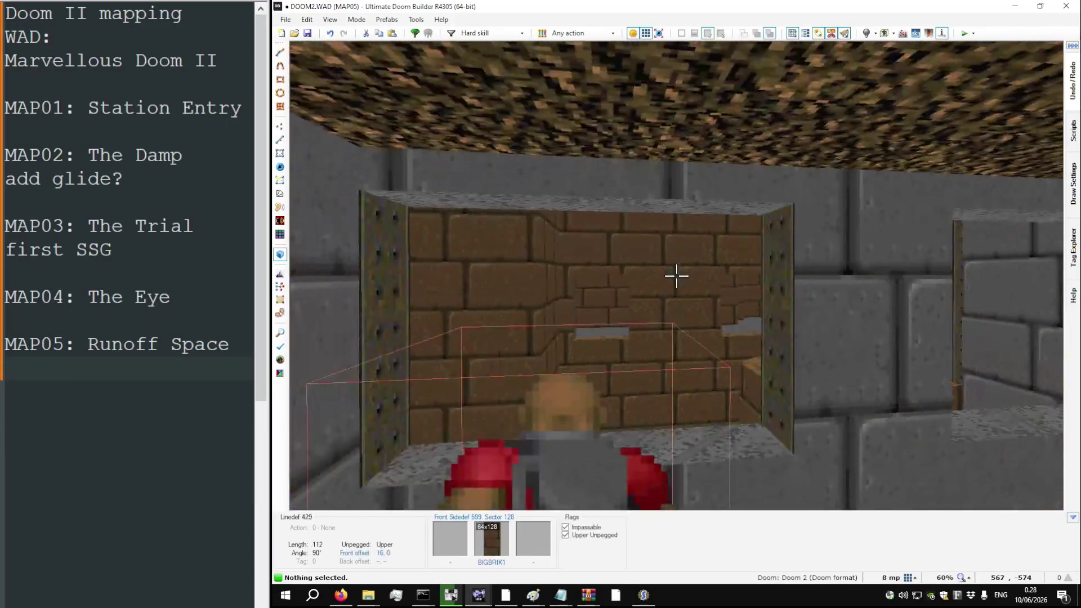
{"action": "key", "text": "w"}
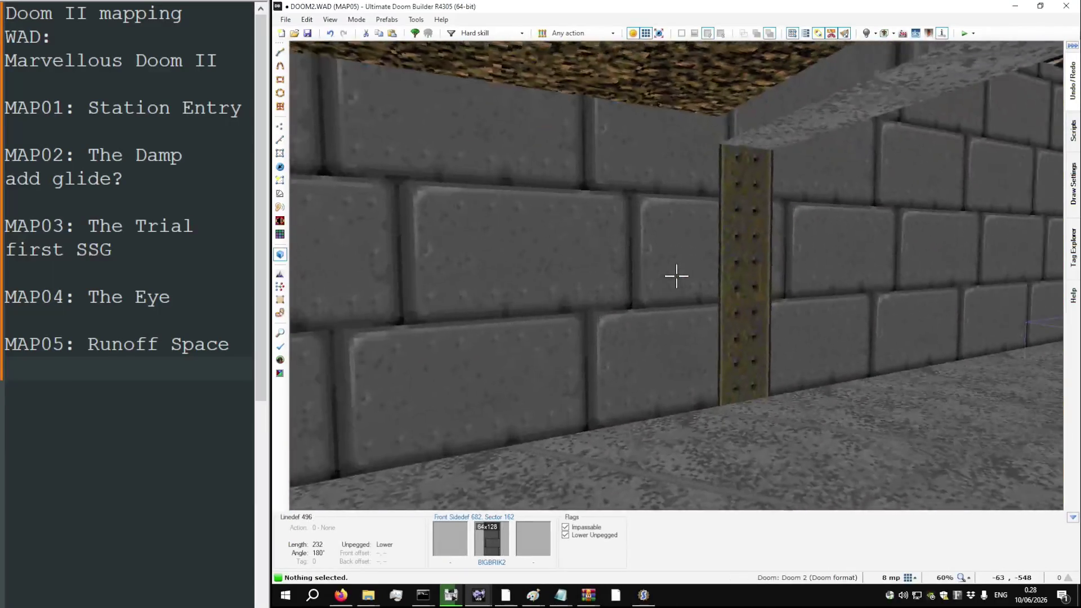
{"action": "key", "text": "q"}
{"action": "key", "text": "alt+Tab"}
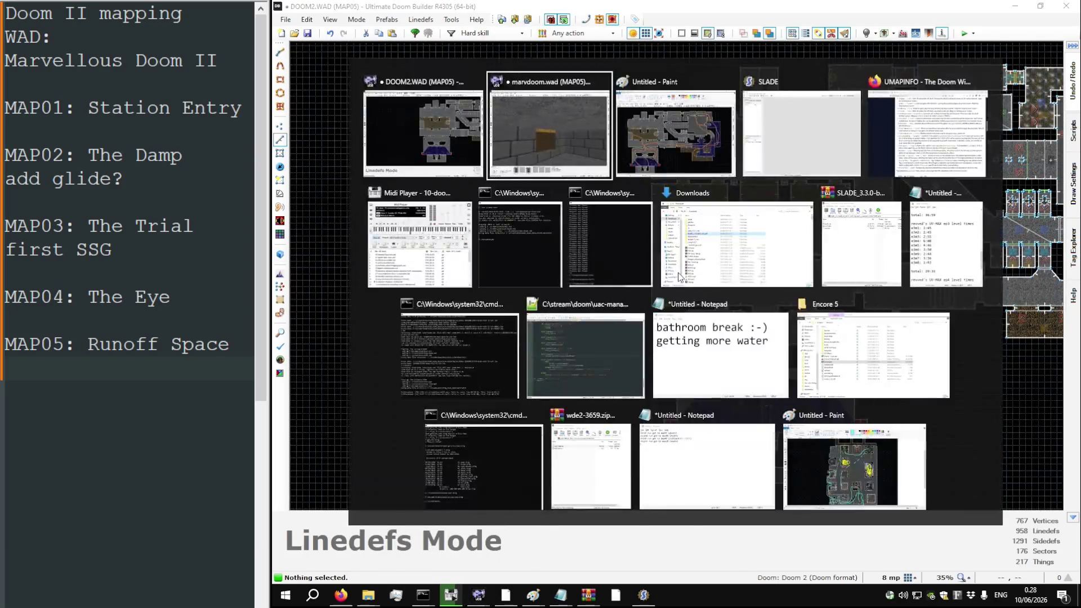
Step: Undo the ceiling change so sector 47 spans floor 8 to ceiling 104, back in 2D
{"action": "key", "text": "ctrl+z"}
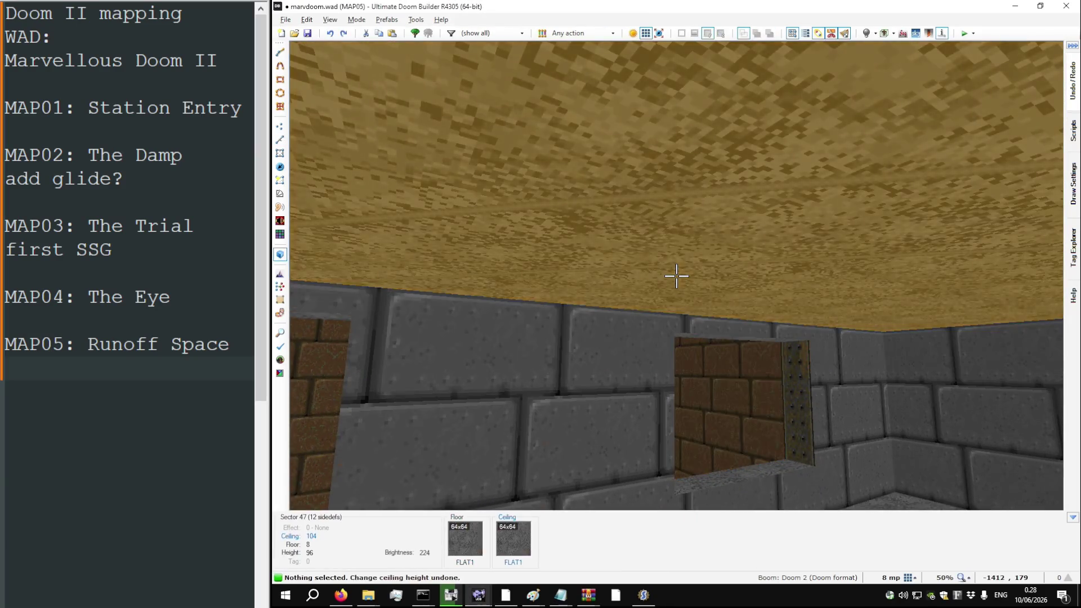
{"action": "key", "text": "q"}
{"action": "scroll", "coordinate": [677, 275], "scroll_direction": "down", "scroll_amount": 3}
{"action": "scroll", "coordinate": [720, 252], "scroll_direction": "up", "scroll_amount": 3}
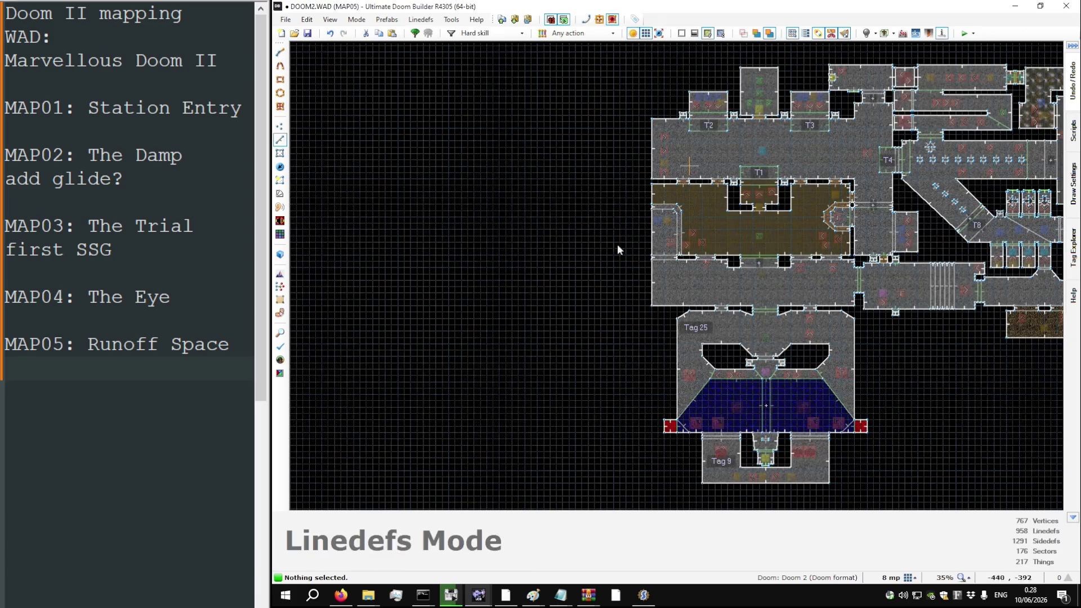
Step: Switch to Sectors mode and glance at one sector's properties without changing anything
{"action": "scroll", "coordinate": [716, 276], "scroll_direction": "up", "scroll_amount": 7}
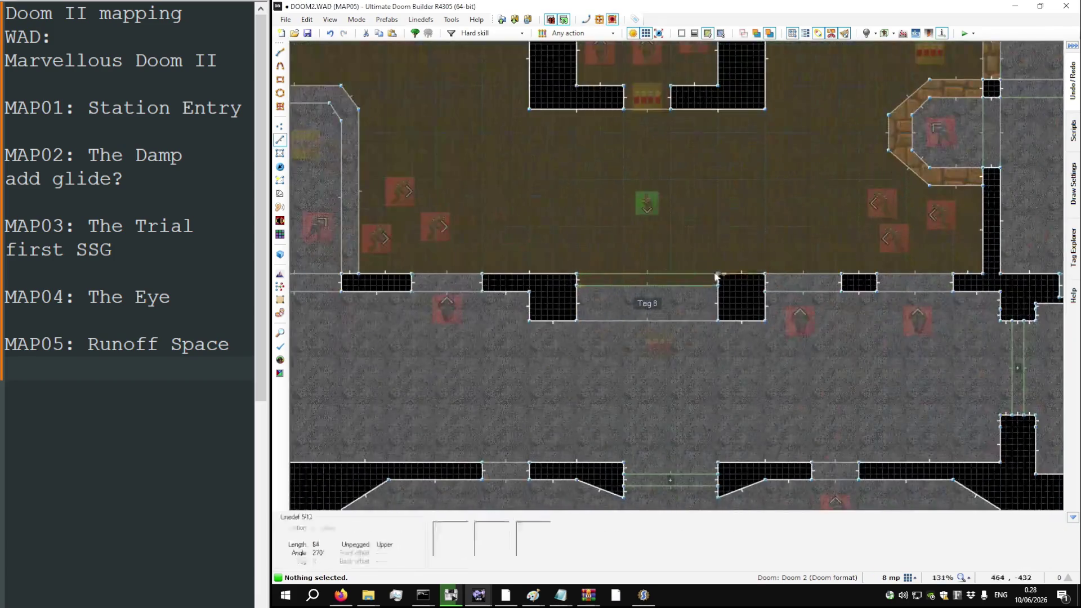
{"action": "scroll", "coordinate": [659, 275], "scroll_direction": "down", "scroll_amount": 4}
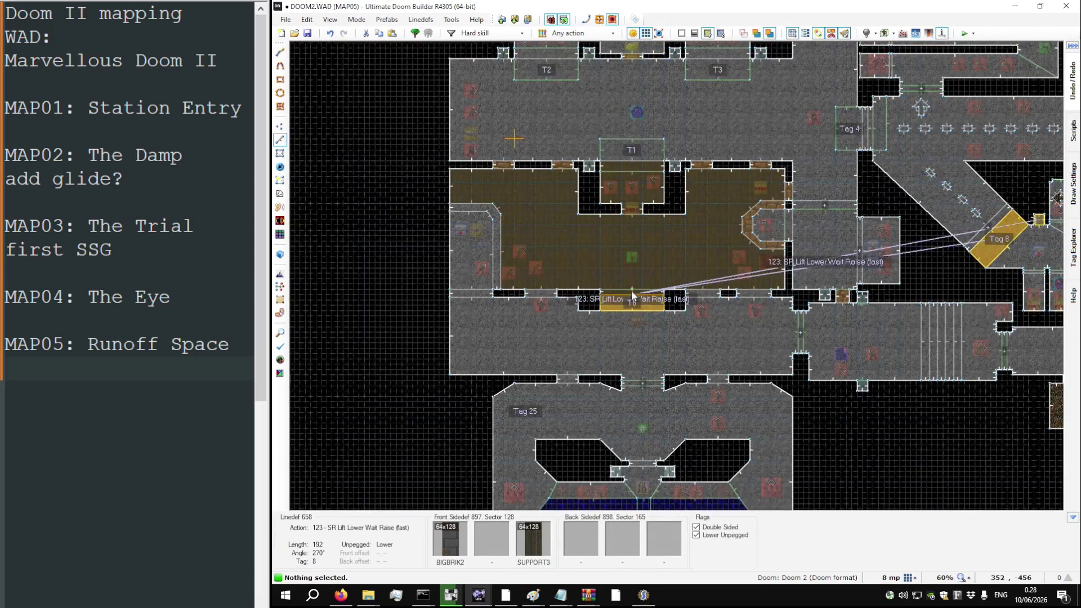
{"action": "scroll", "coordinate": [633, 289], "scroll_direction": "down", "scroll_amount": 3}
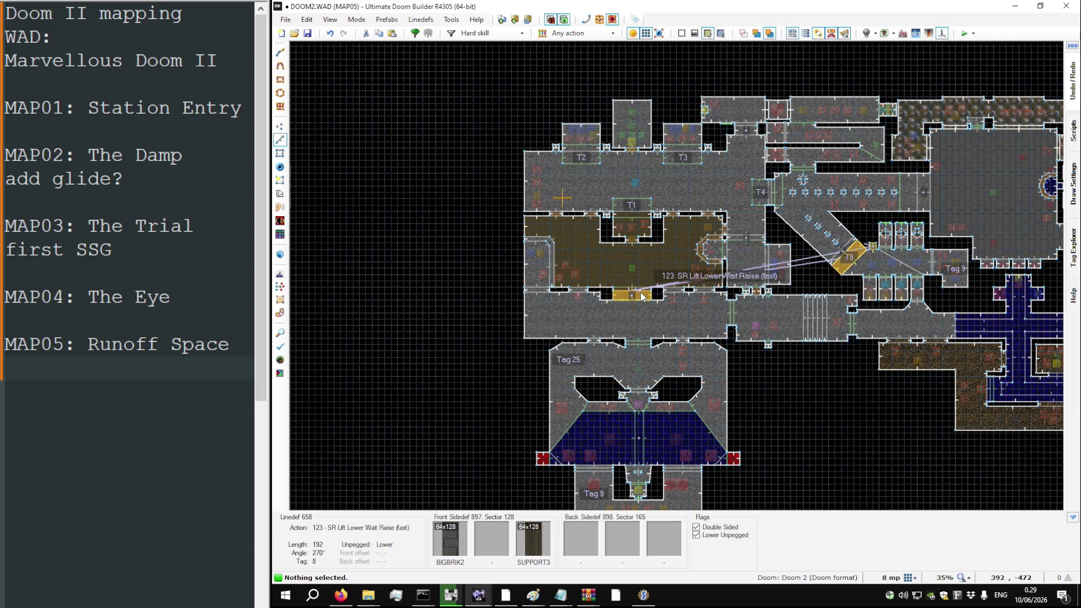
{"action": "scroll", "coordinate": [641, 297], "scroll_direction": "up", "scroll_amount": 2}
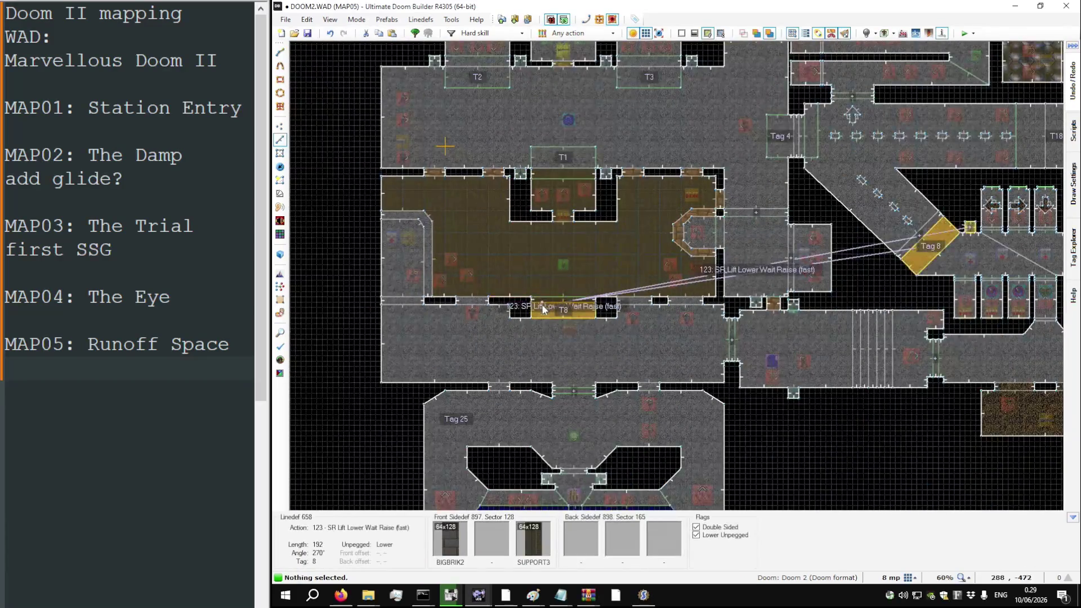
{"action": "scroll", "coordinate": [676, 293], "scroll_direction": "down", "scroll_amount": 3}
{"action": "scroll", "coordinate": [799, 276], "scroll_direction": "up", "scroll_amount": 7}
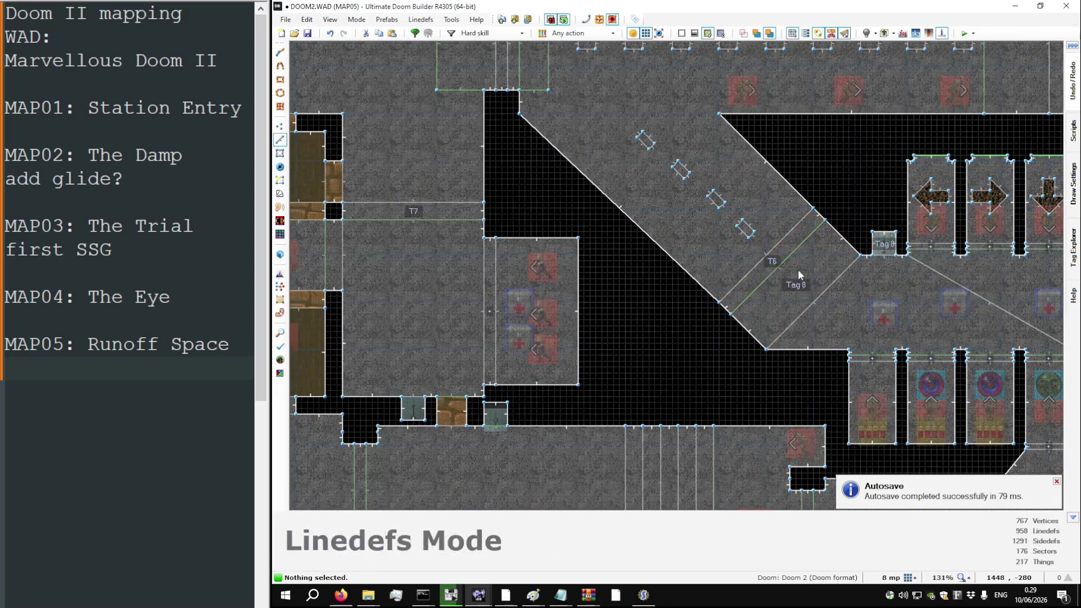
{"action": "key", "text": "s"}
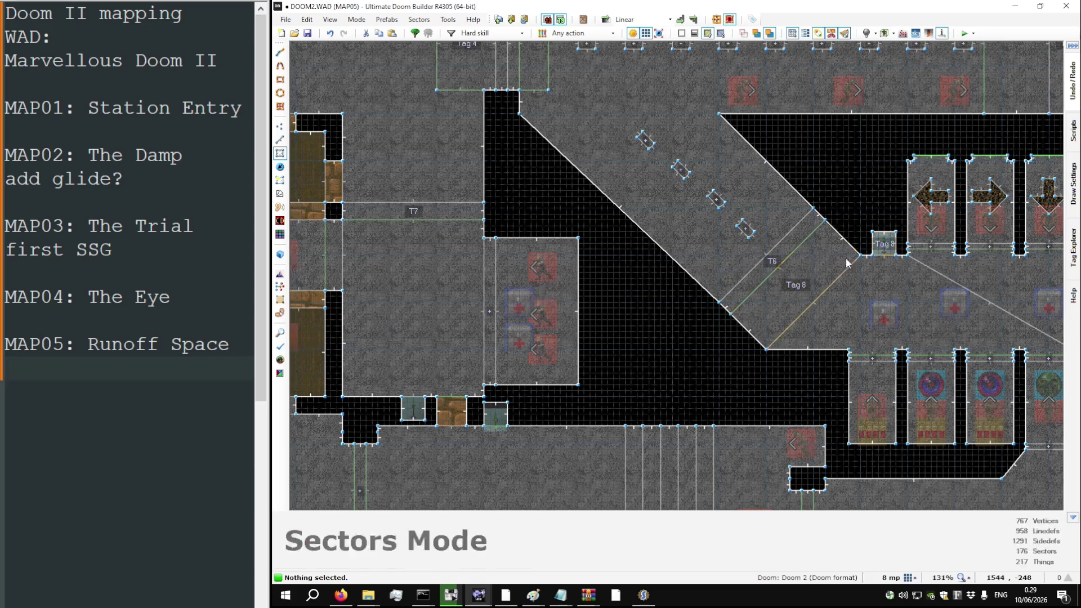
{"action": "right_click", "coordinate": [808, 279]}
{"action": "key", "text": "Escape"}
Step: Inspect the Tag 8 lift sector's Special list and close it unchanged
{"action": "right_click", "coordinate": [882, 248]}
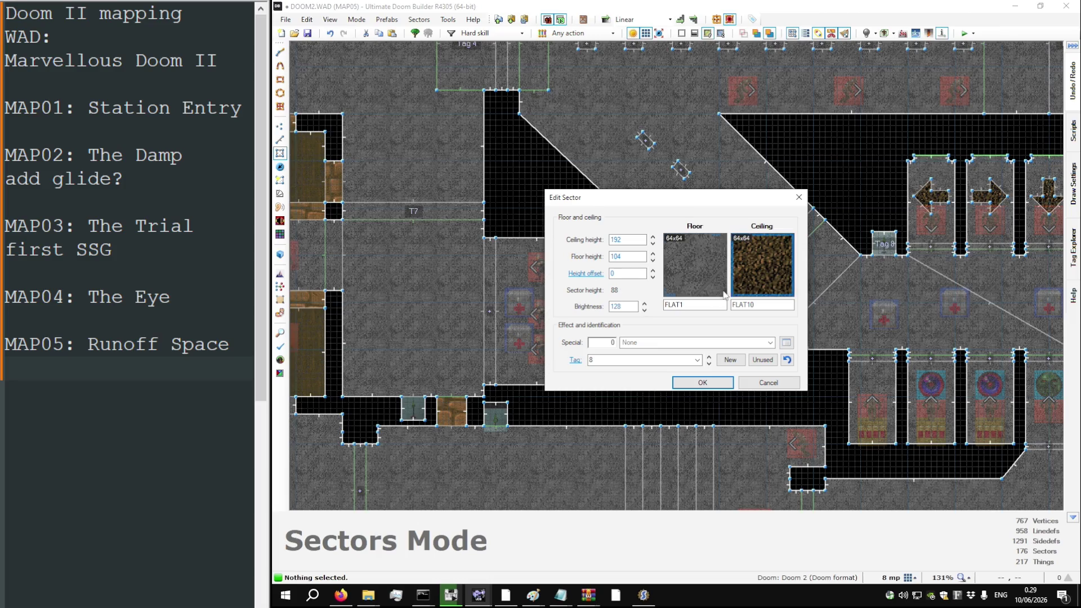
{"action": "left_click", "coordinate": [679, 342]}
{"action": "left_click", "coordinate": [682, 349]}
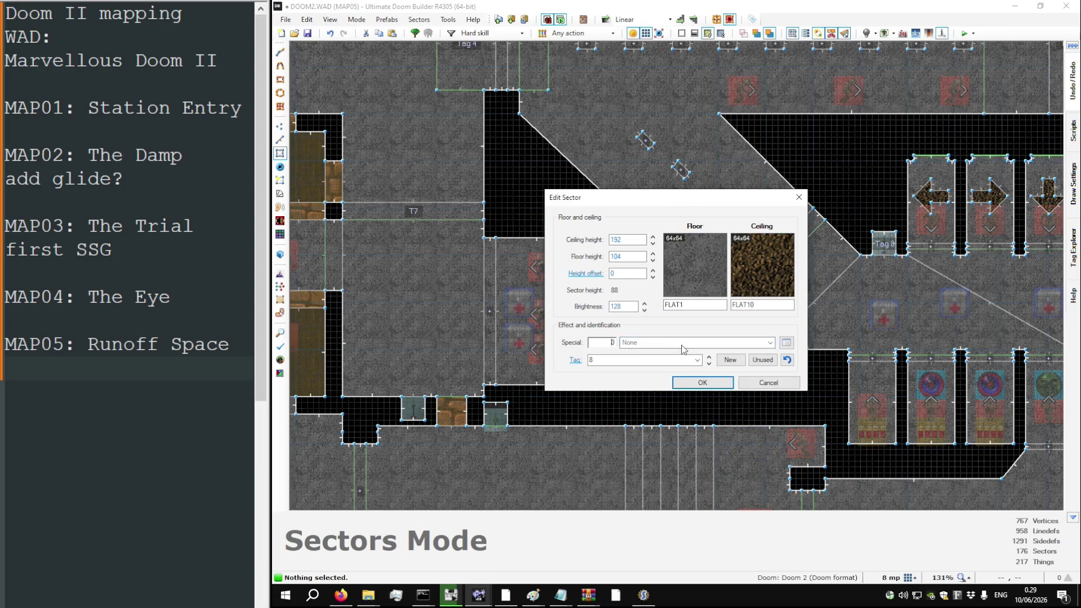
{"action": "key", "text": "Return"}
{"action": "scroll", "coordinate": [777, 303], "scroll_direction": "down", "scroll_amount": 8}
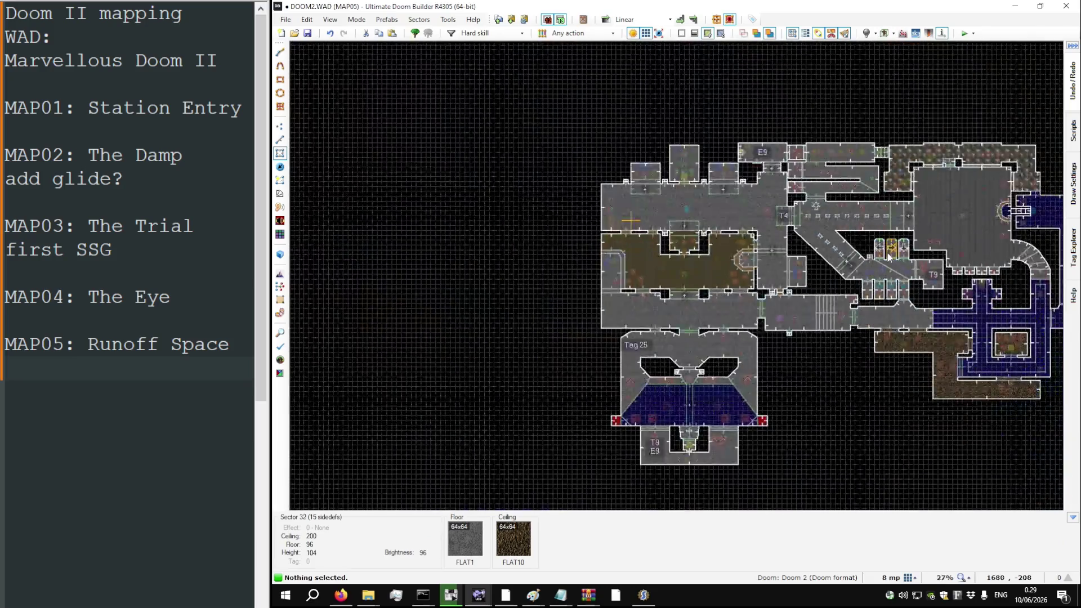
{"action": "scroll", "coordinate": [871, 260], "scroll_direction": "up", "scroll_amount": 7}
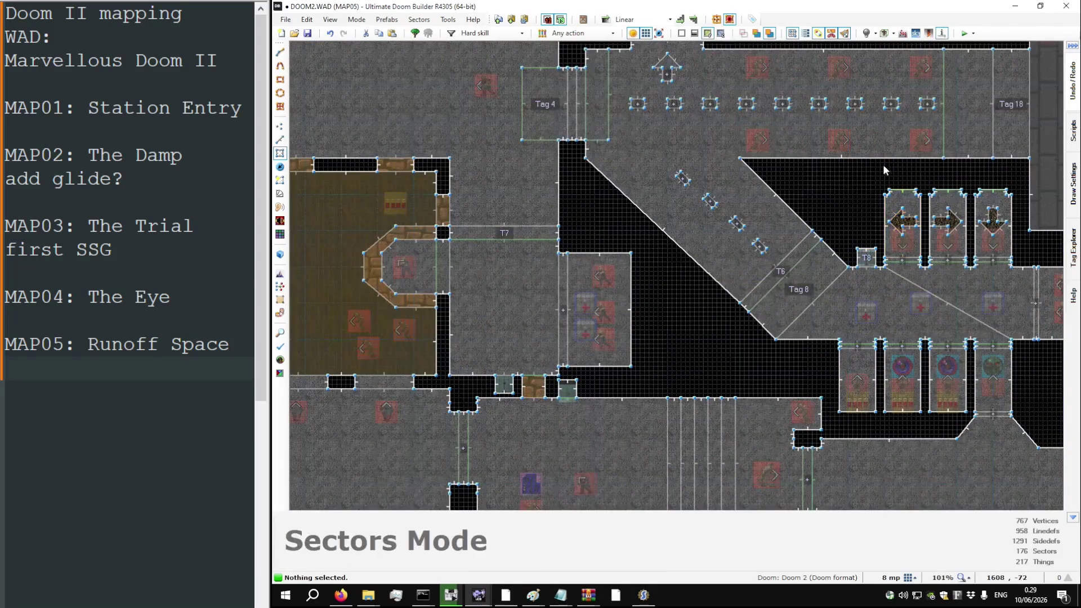
{"action": "scroll", "coordinate": [855, 179], "scroll_direction": "down", "scroll_amount": 4}
{"action": "scroll", "coordinate": [828, 218], "scroll_direction": "down", "scroll_amount": 4}
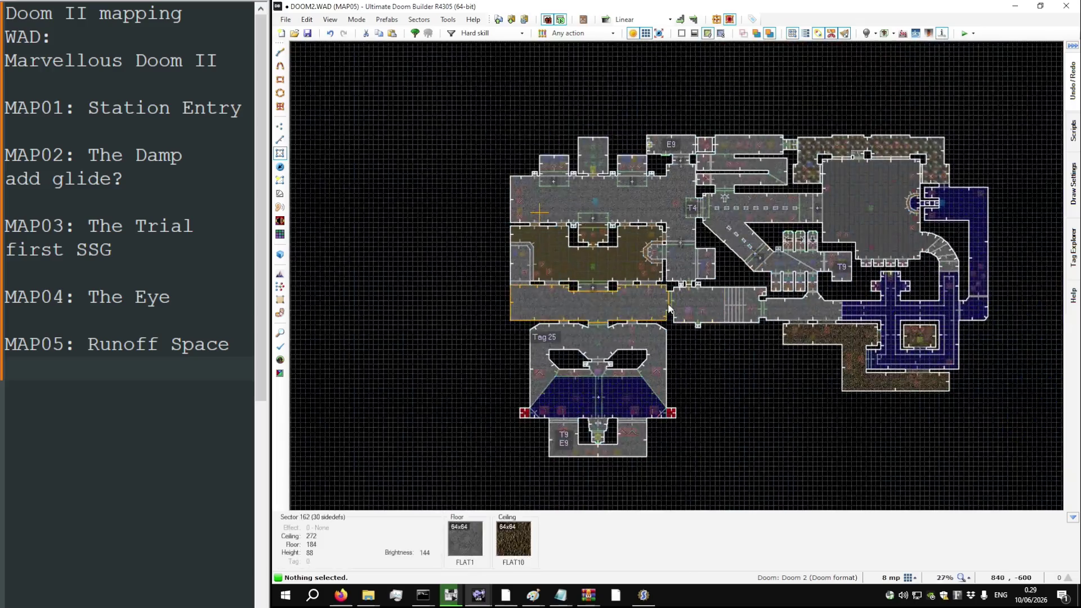
Step: In Linedefs mode, locate linedef 133, the 115 SR Door Open Stay (fast) switch for tag 9
{"action": "scroll", "coordinate": [822, 276], "scroll_direction": "up", "scroll_amount": 4}
{"action": "scroll", "coordinate": [889, 251], "scroll_direction": "up", "scroll_amount": 3}
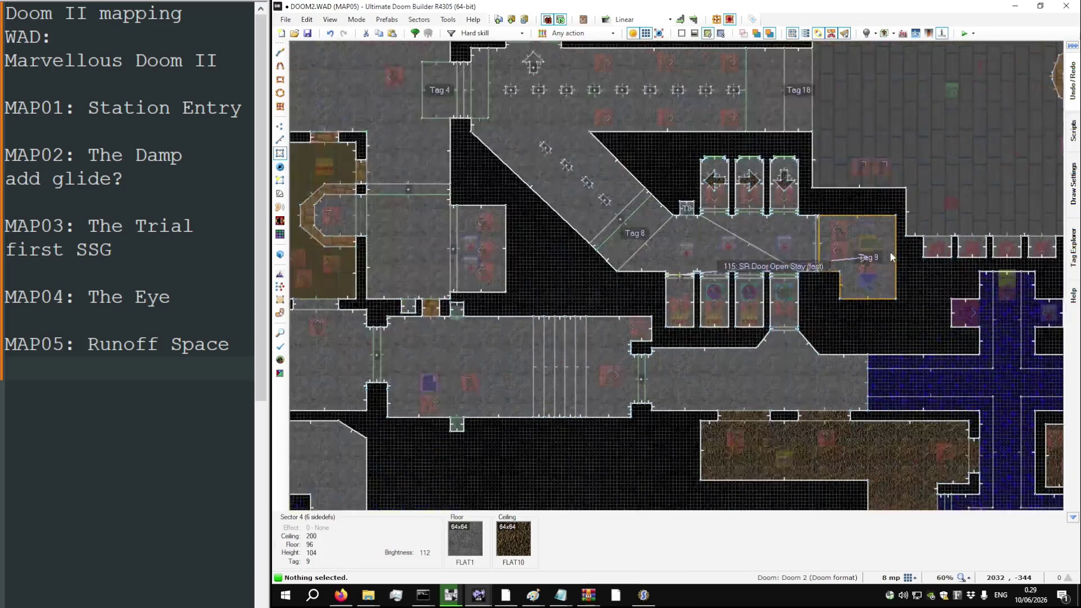
{"action": "scroll", "coordinate": [888, 249], "scroll_direction": "up", "scroll_amount": 4}
{"action": "scroll", "coordinate": [887, 232], "scroll_direction": "down", "scroll_amount": 4}
{"action": "scroll", "coordinate": [875, 246], "scroll_direction": "down", "scroll_amount": 1}
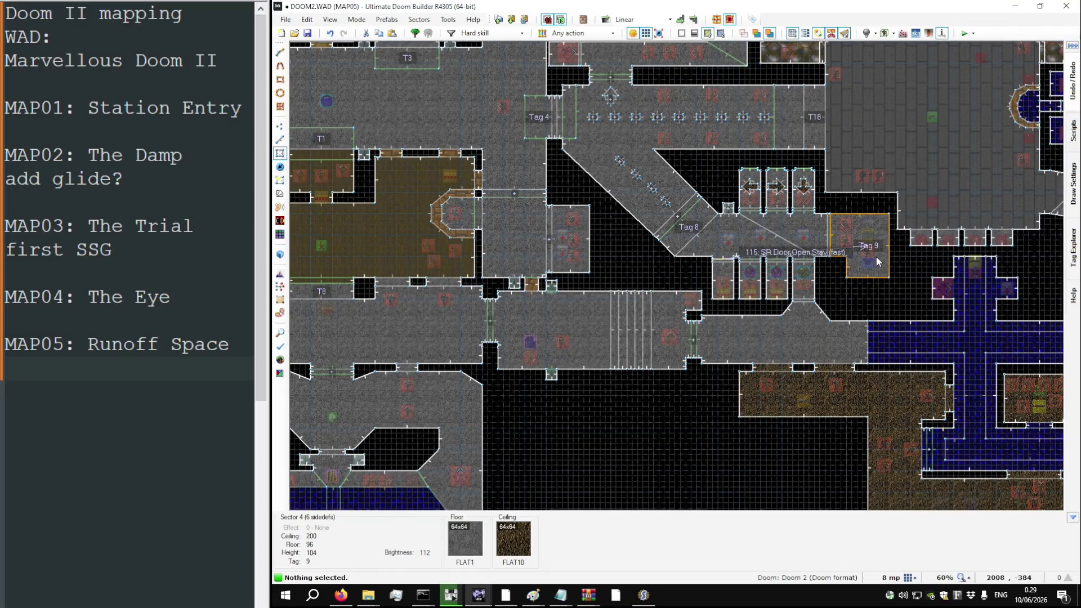
{"action": "scroll", "coordinate": [876, 256], "scroll_direction": "up", "scroll_amount": 3}
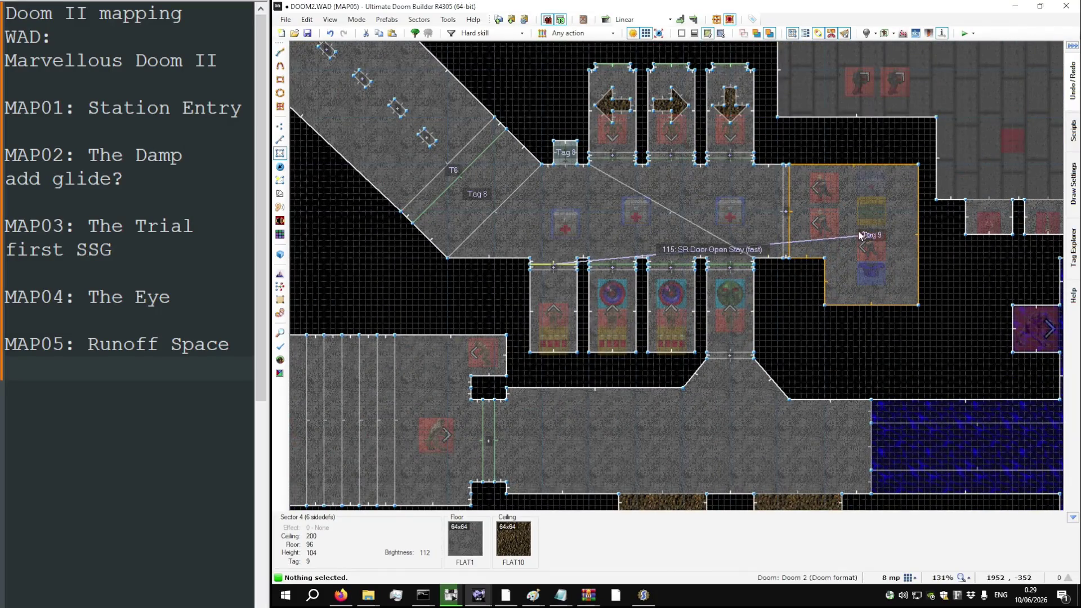
{"action": "key", "text": "l"}
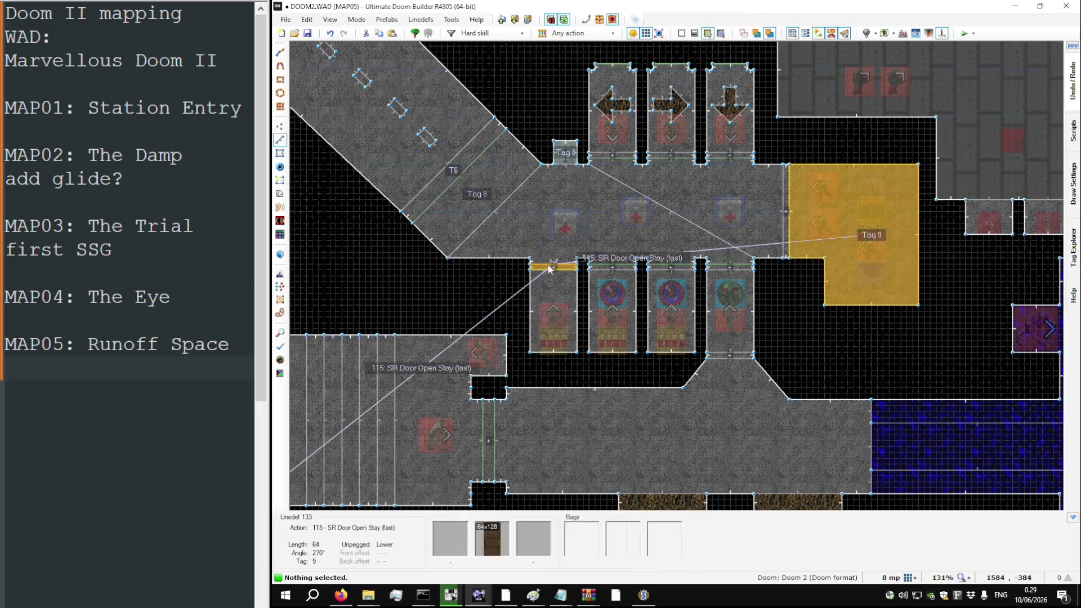
{"action": "scroll", "coordinate": [557, 265], "scroll_direction": "down", "scroll_amount": 7}
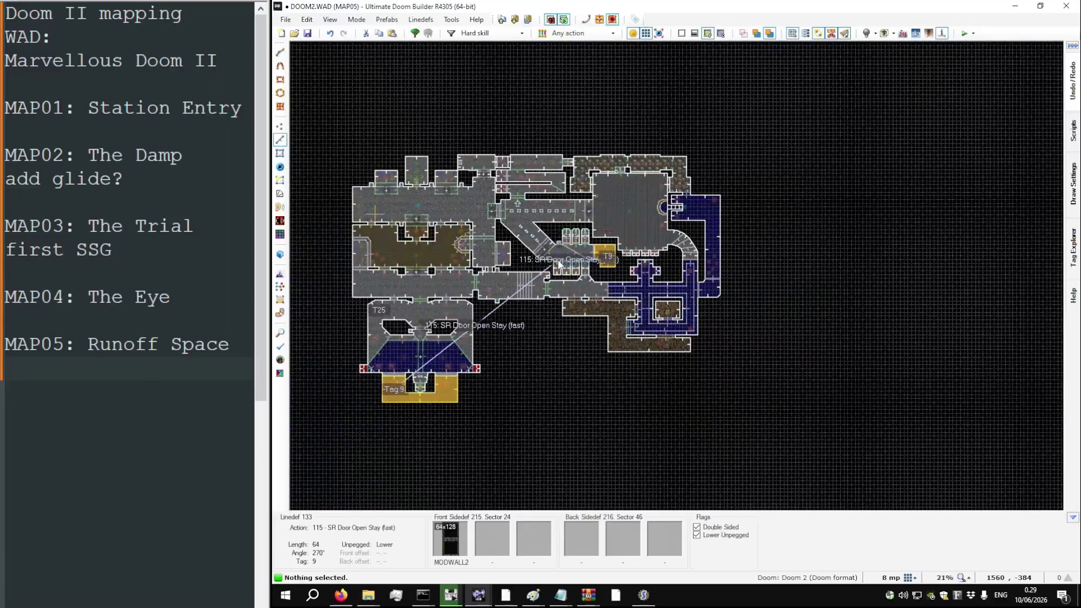
{"action": "scroll", "coordinate": [559, 263], "scroll_direction": "up", "scroll_amount": 7}
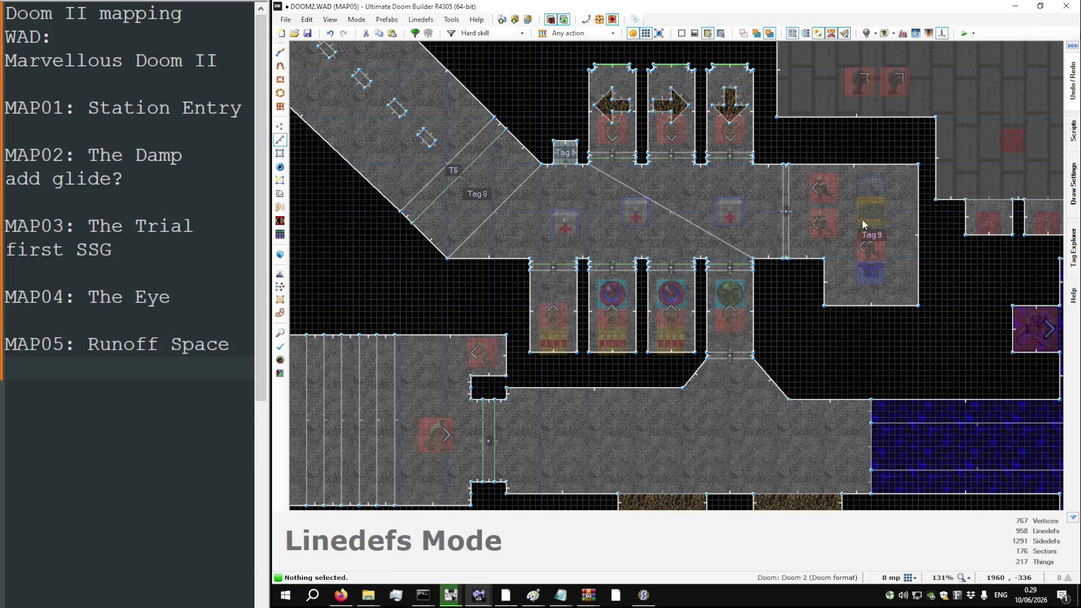
Step: Preview the area in 3D, then zoom the 2D view onto the Tag 9 secret sector
{"action": "key", "text": "q"}
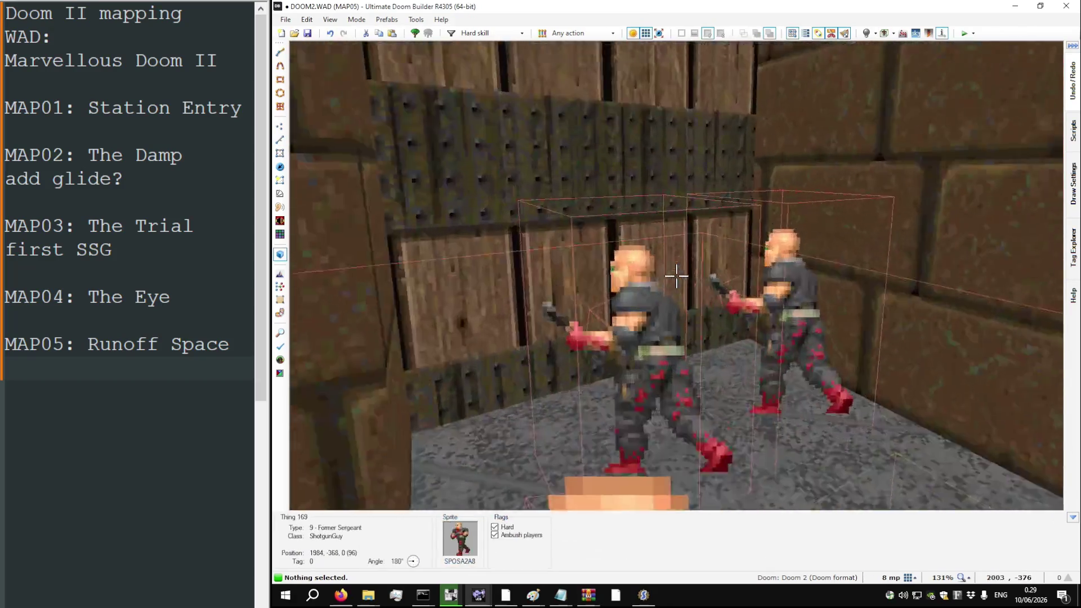
{"action": "key", "text": "q"}
{"action": "scroll", "coordinate": [679, 272], "scroll_direction": "down", "scroll_amount": 2}
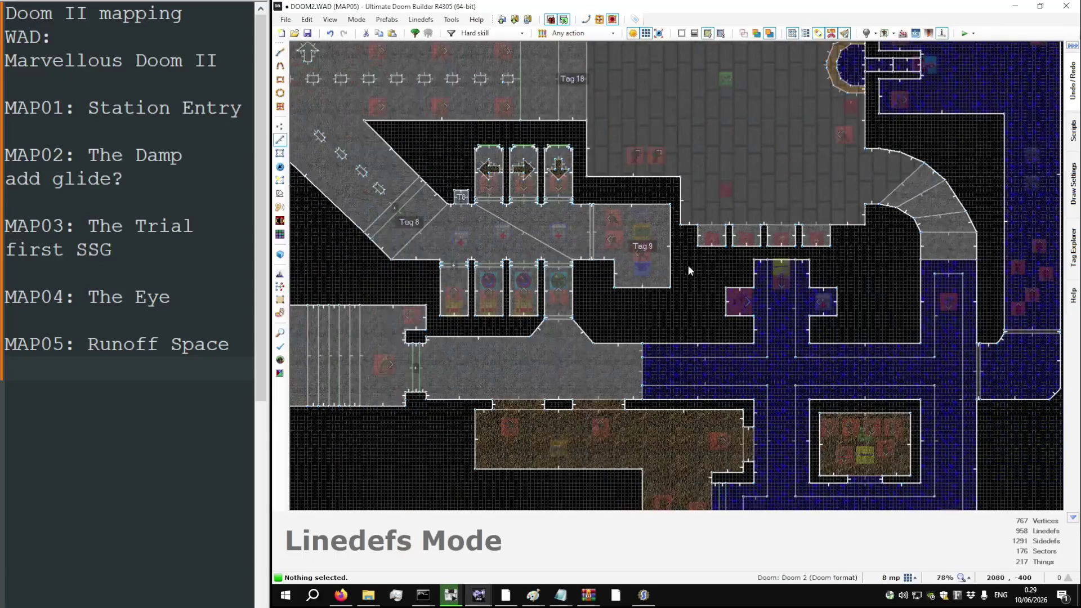
{"action": "scroll", "coordinate": [769, 234], "scroll_direction": "down", "scroll_amount": 4}
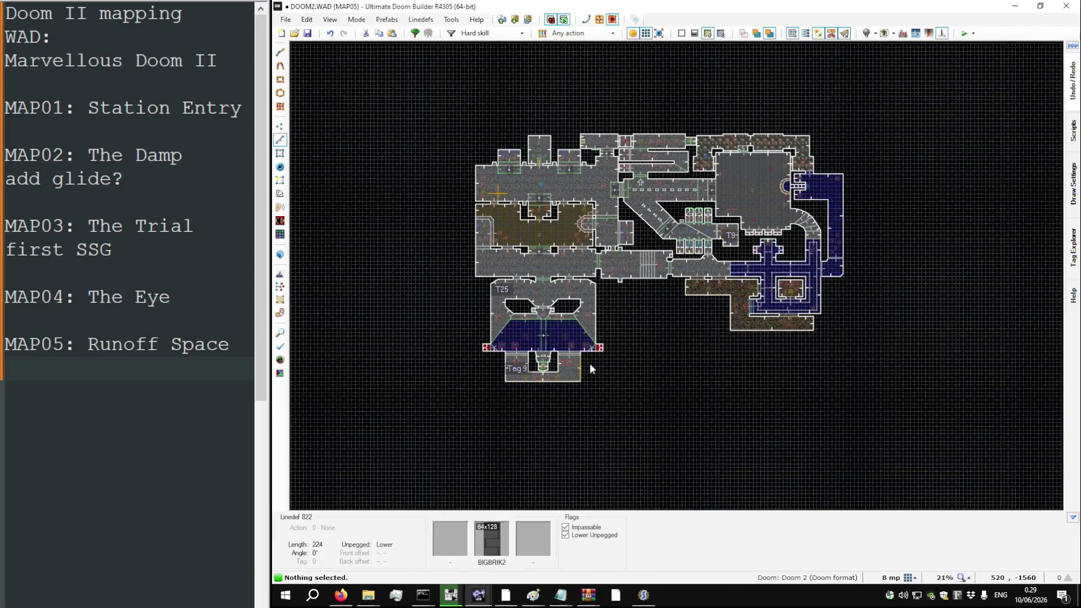
{"action": "scroll", "coordinate": [515, 364], "scroll_direction": "up", "scroll_amount": 10}
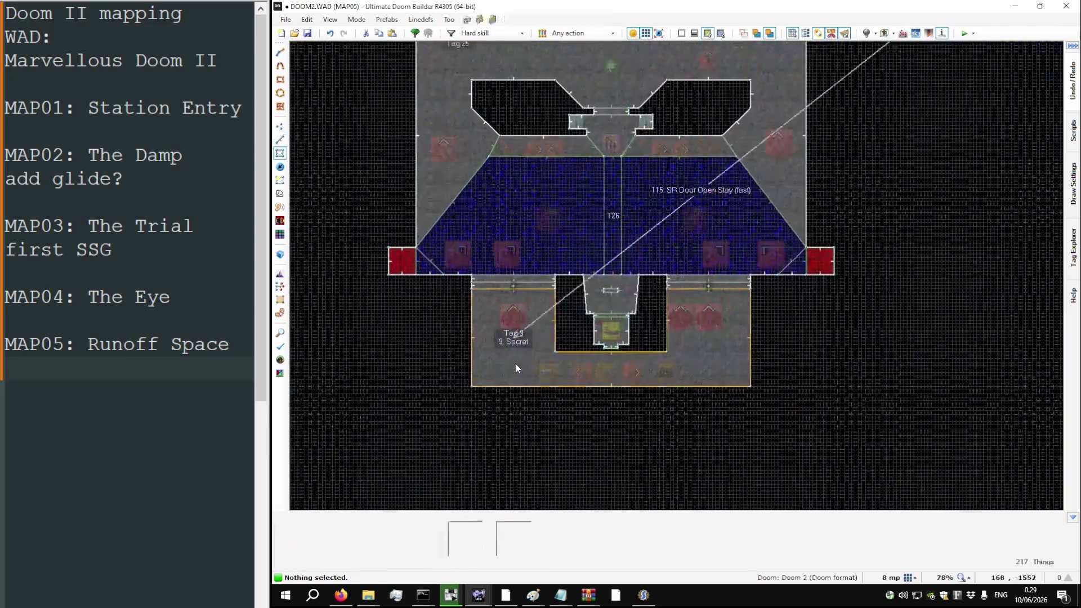
{"action": "key", "text": "s"}
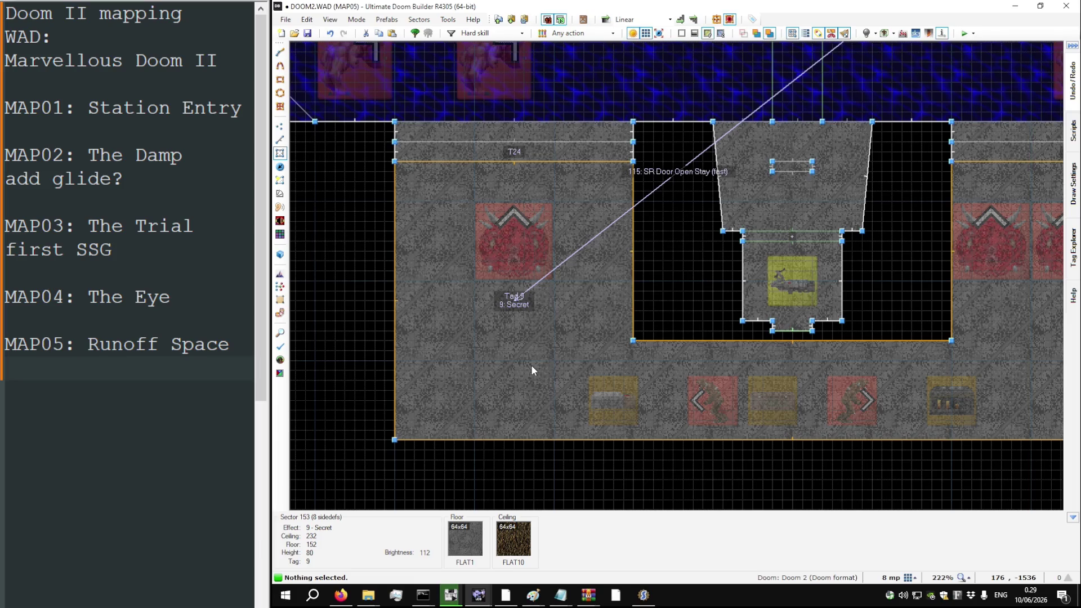
{"action": "right_click", "coordinate": [531, 365]}
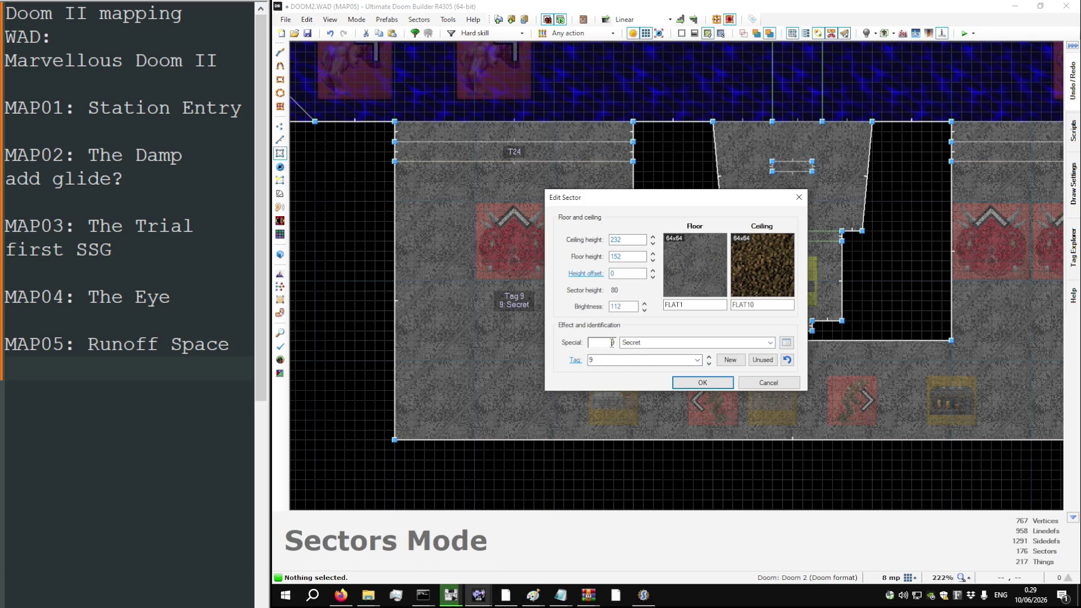
{"action": "key", "text": "Return"}
{"action": "scroll", "coordinate": [599, 343], "scroll_direction": "down", "scroll_amount": 8}
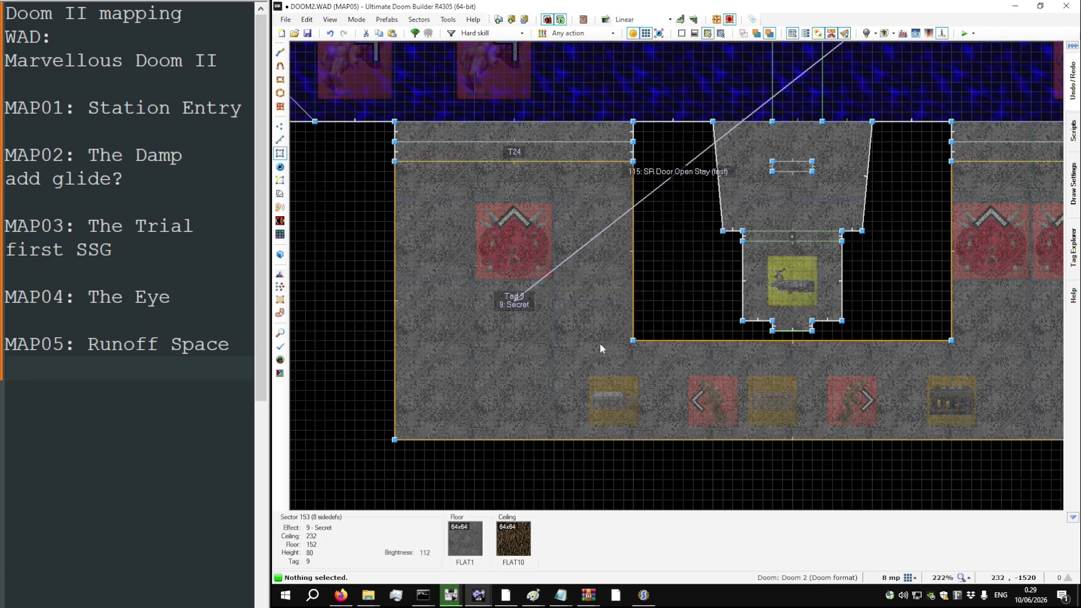
{"action": "key", "text": "Home"}
{"action": "key", "text": "s"}
{"action": "scroll", "coordinate": [711, 188], "scroll_direction": "up", "scroll_amount": 6}
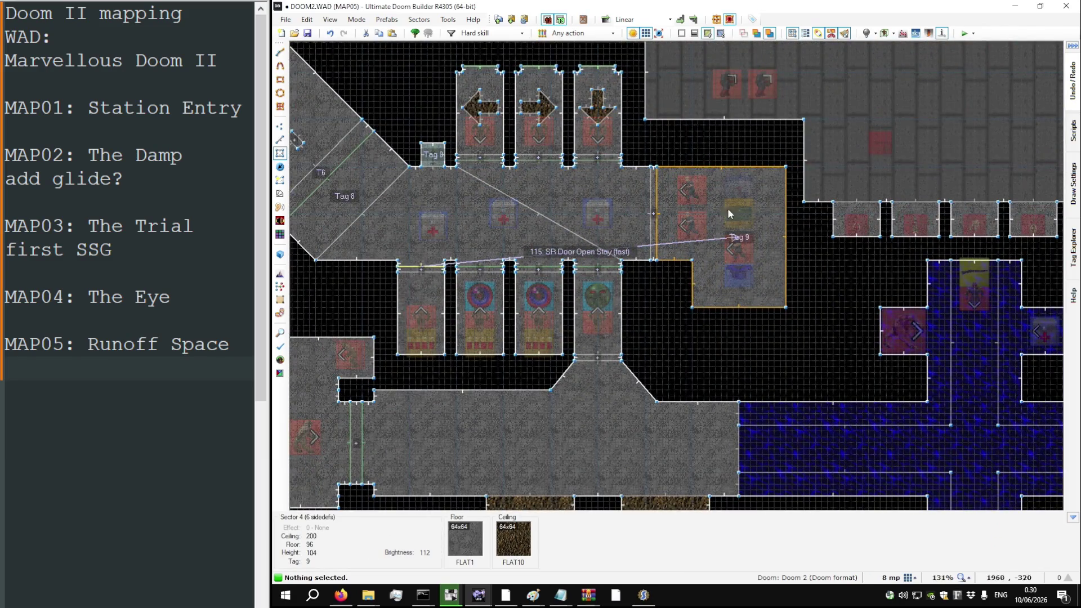
{"action": "scroll", "coordinate": [742, 226], "scroll_direction": "up", "scroll_amount": 7}
{"action": "scroll", "coordinate": [742, 228], "scroll_direction": "down", "scroll_amount": 7}
{"action": "right_click", "coordinate": [725, 220]}
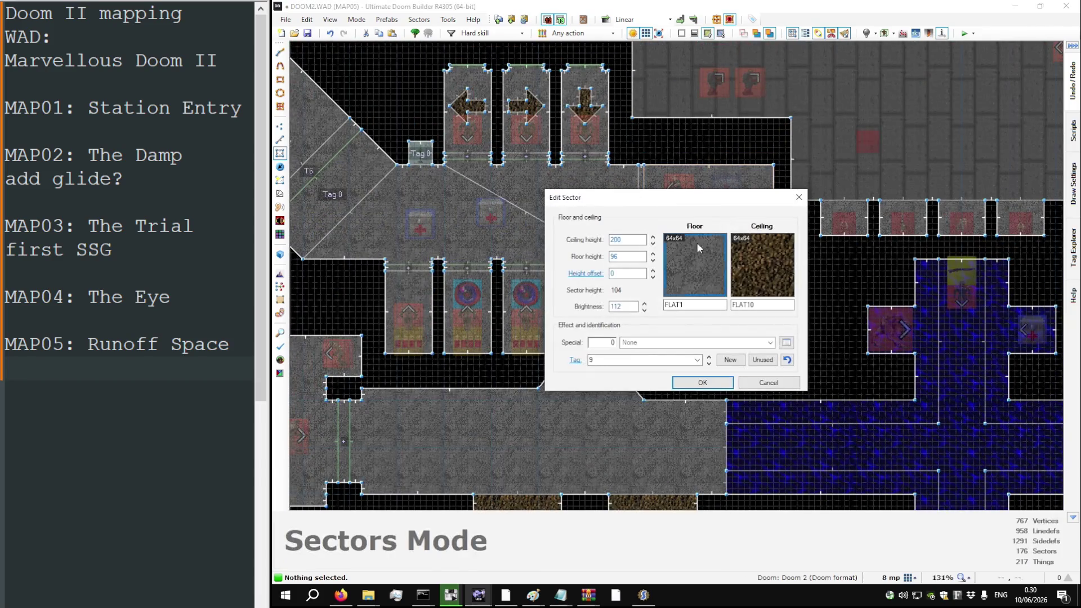
{"action": "left_click", "coordinate": [610, 342]}
{"action": "left_click", "coordinate": [753, 382]}
{"action": "scroll", "coordinate": [819, 219], "scroll_direction": "down", "scroll_amount": 7}
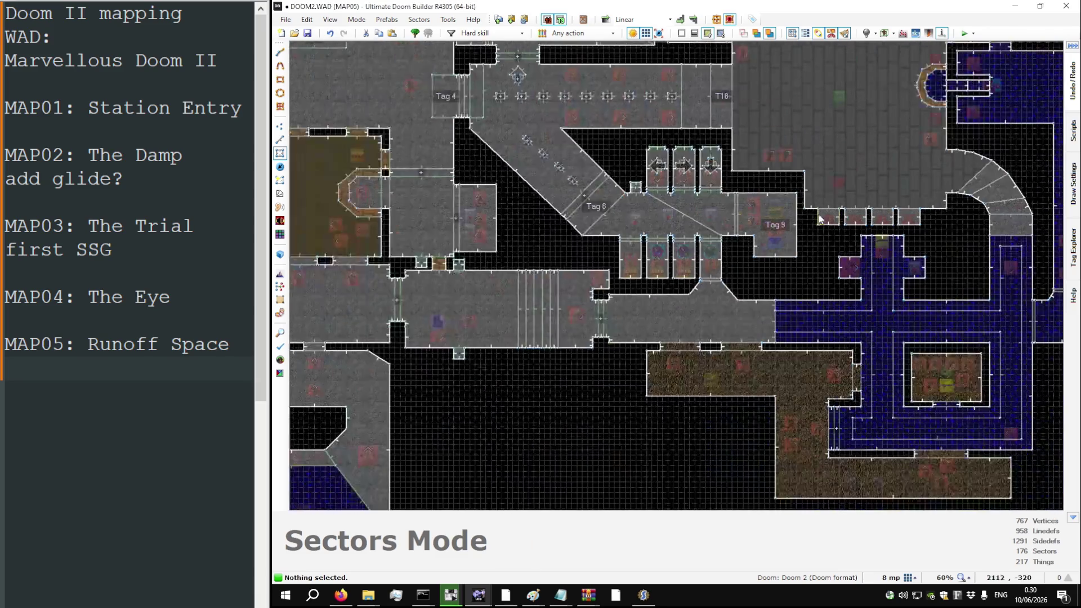
{"action": "scroll", "coordinate": [819, 220], "scroll_direction": "down", "scroll_amount": 2}
{"action": "scroll", "coordinate": [480, 143], "scroll_direction": "up", "scroll_amount": 5}
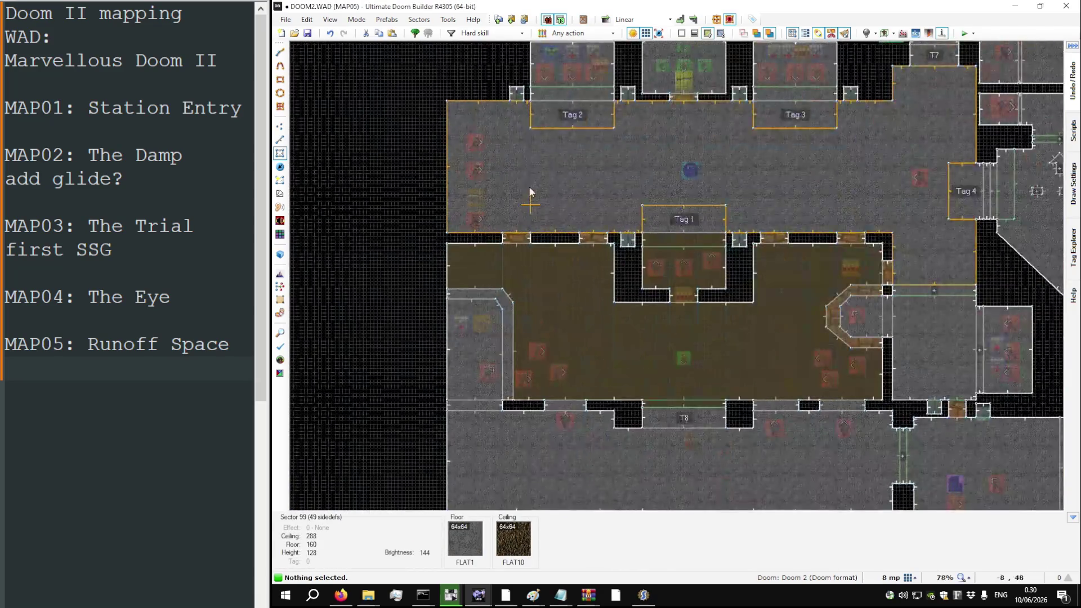
Step: In marvdoom.wad's 3D view, paste BIGBRIK1 onto the first orange missing-texture wall
{"action": "key", "text": "alt+Tab"}
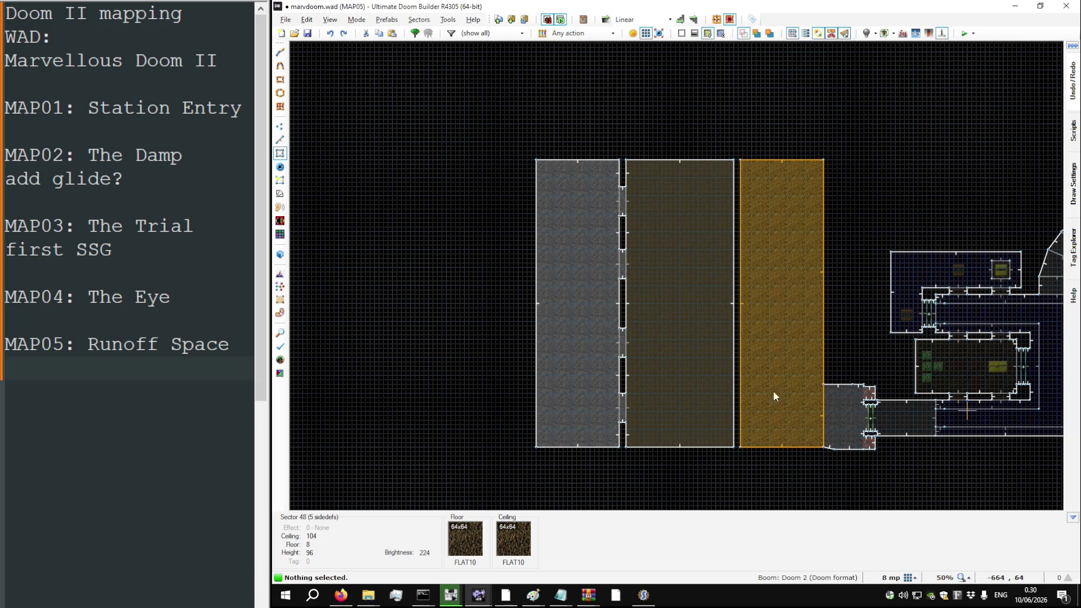
{"action": "key", "text": "q"}
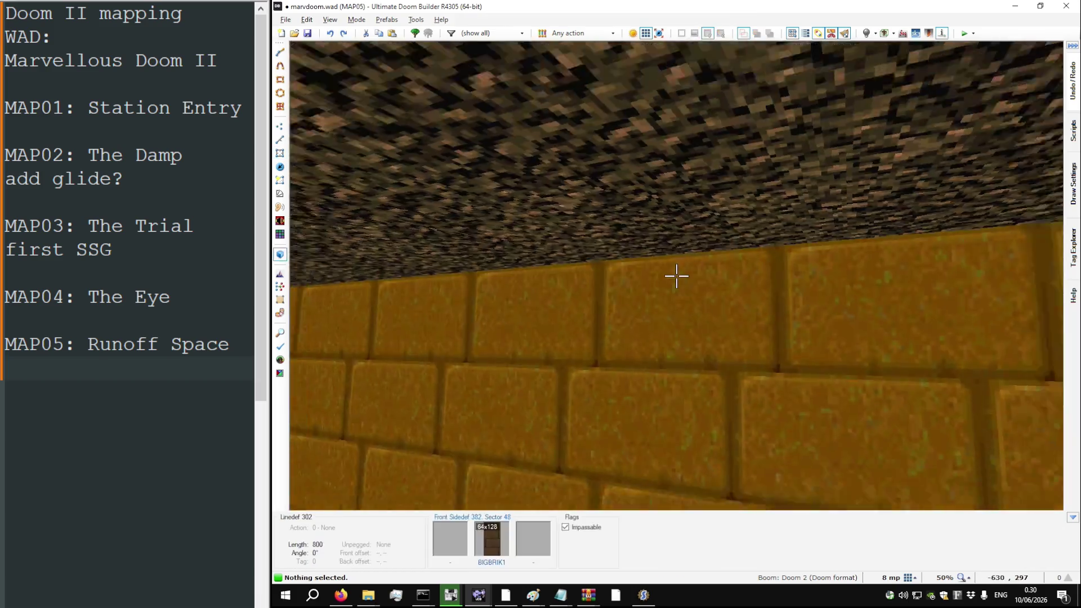
{"action": "key", "text": "w"}
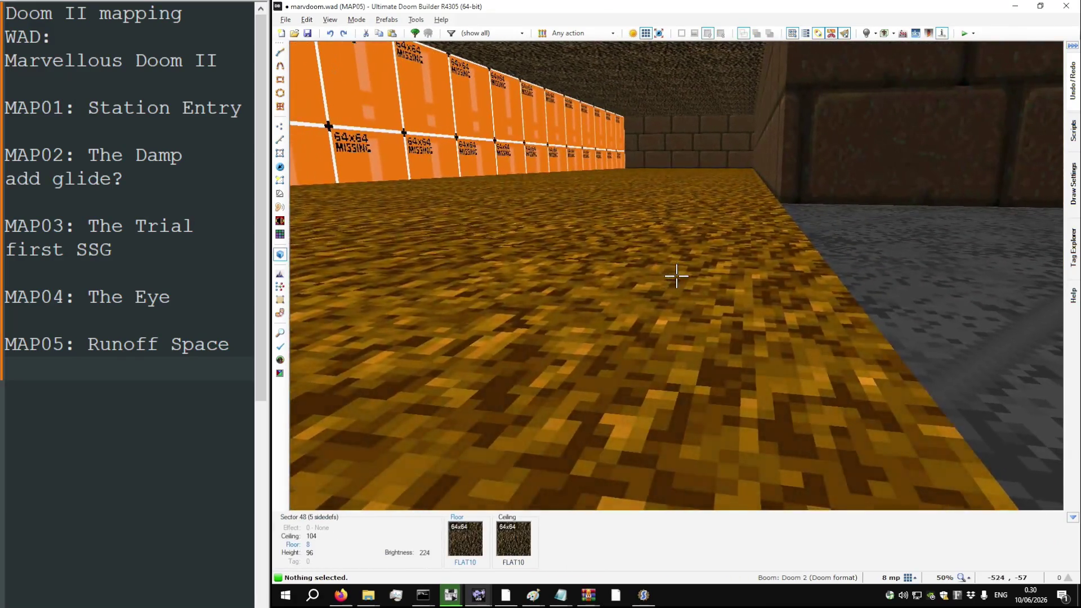
{"action": "scroll", "coordinate": [676, 276], "scroll_direction": "down", "scroll_amount": 2}
{"action": "key", "text": "ctrl+v"}
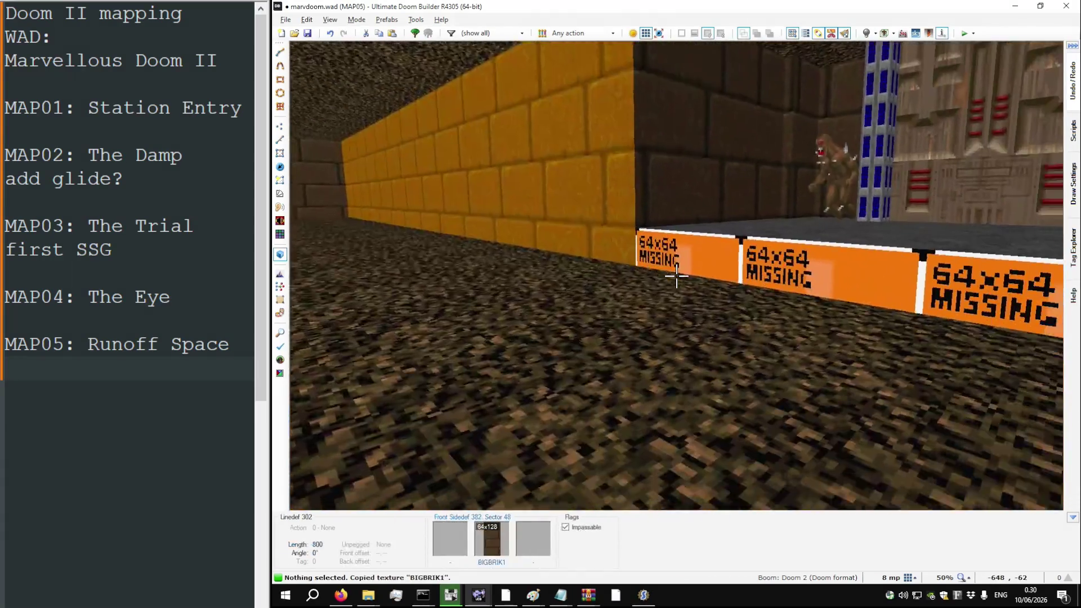
Step: Paste BIGBRIK1 onto the remaining untextured corridor walls, including 1024-unit linedef 305
{"action": "key", "text": "w"}
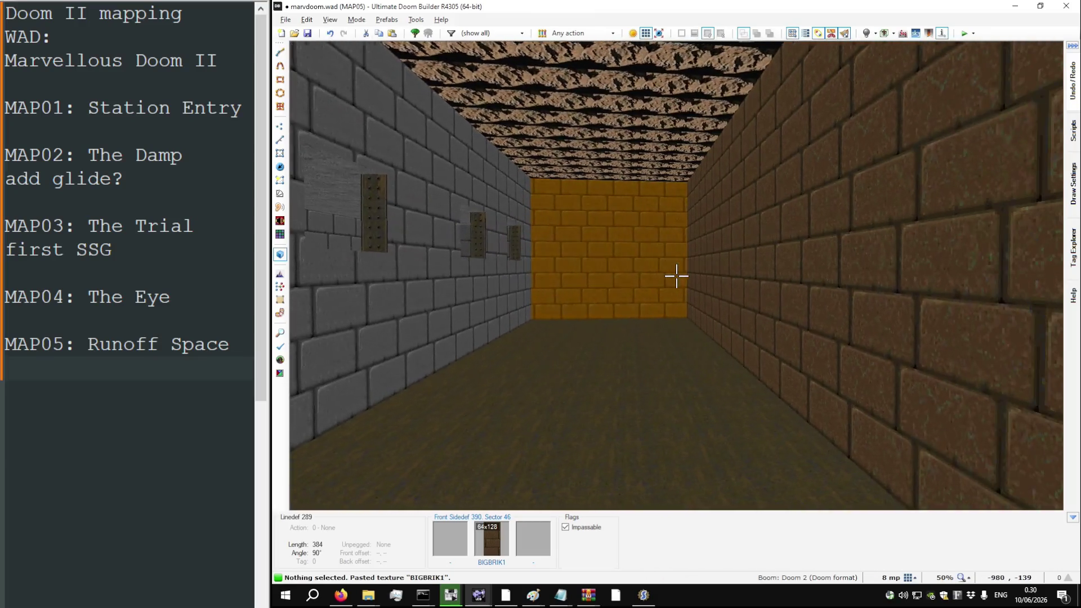
{"action": "key", "text": "w"}
{"action": "key", "text": "ctrl+v"}
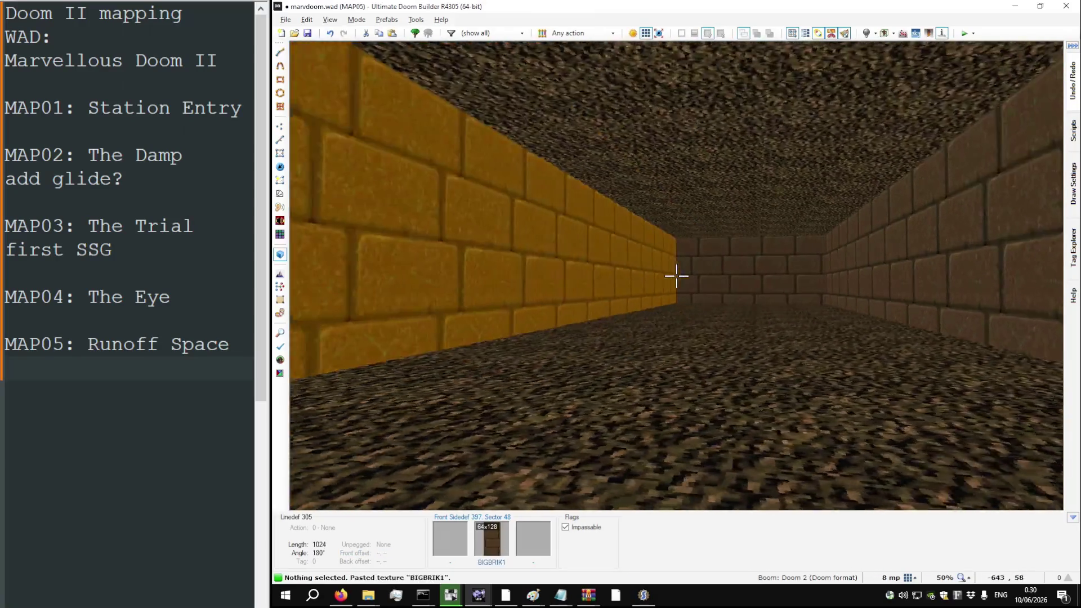
{"action": "key", "text": "w"}
{"action": "key", "text": "w"}
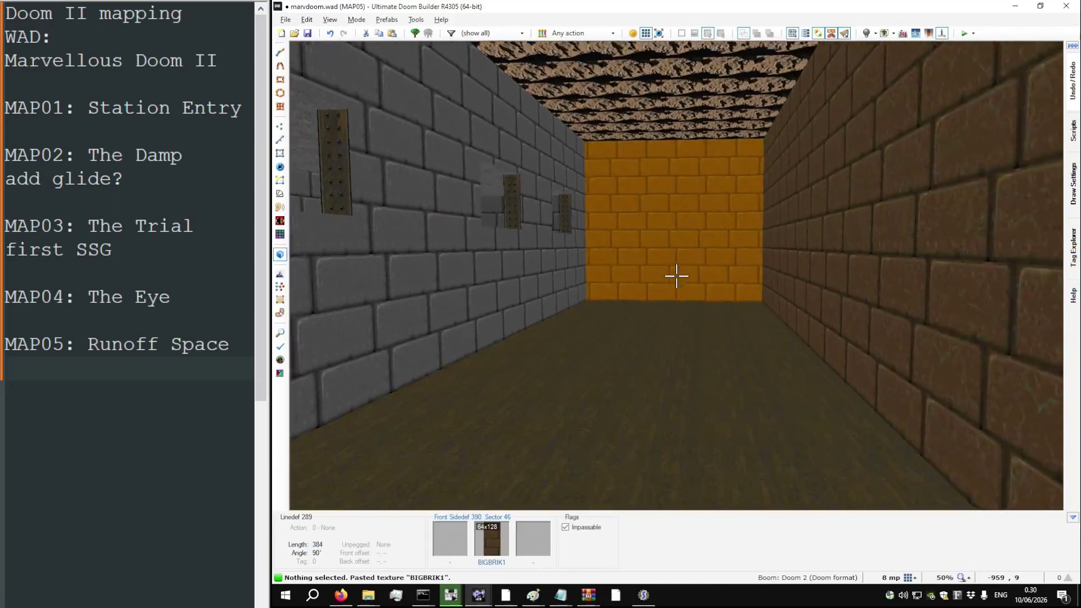
{"action": "key", "text": "q"}
{"action": "scroll", "coordinate": [677, 275], "scroll_direction": "down", "scroll_amount": 2}
{"action": "key", "text": "alt+Tab"}
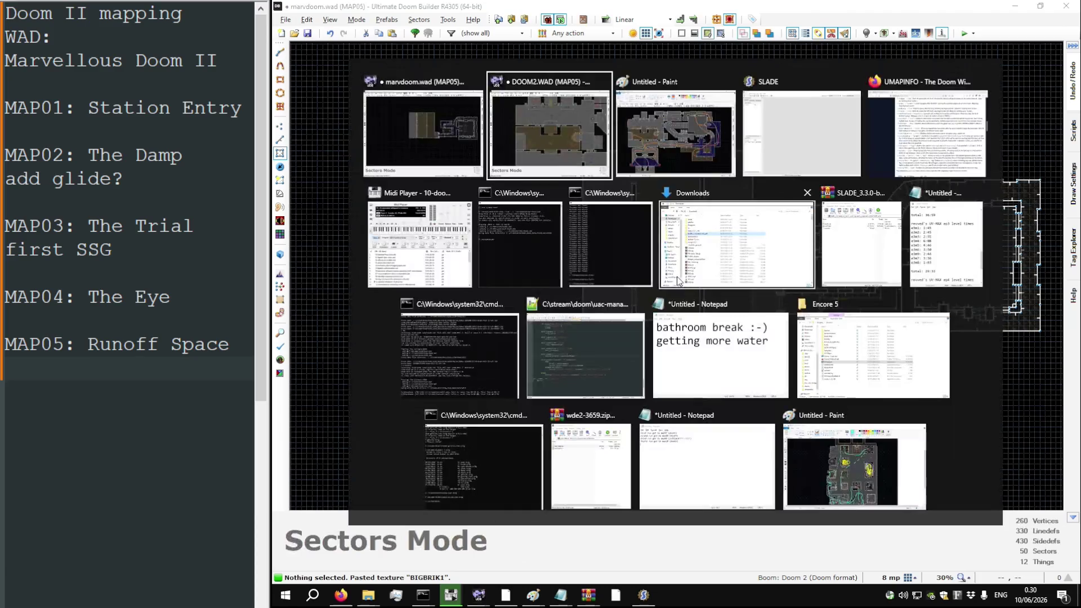
Step: Scroll around the original DOOM2.WAD MAP05 layout for reference
{"action": "scroll", "coordinate": [671, 275], "scroll_direction": "down", "scroll_amount": 4}
{"action": "scroll", "coordinate": [714, 289], "scroll_direction": "up", "scroll_amount": 5}
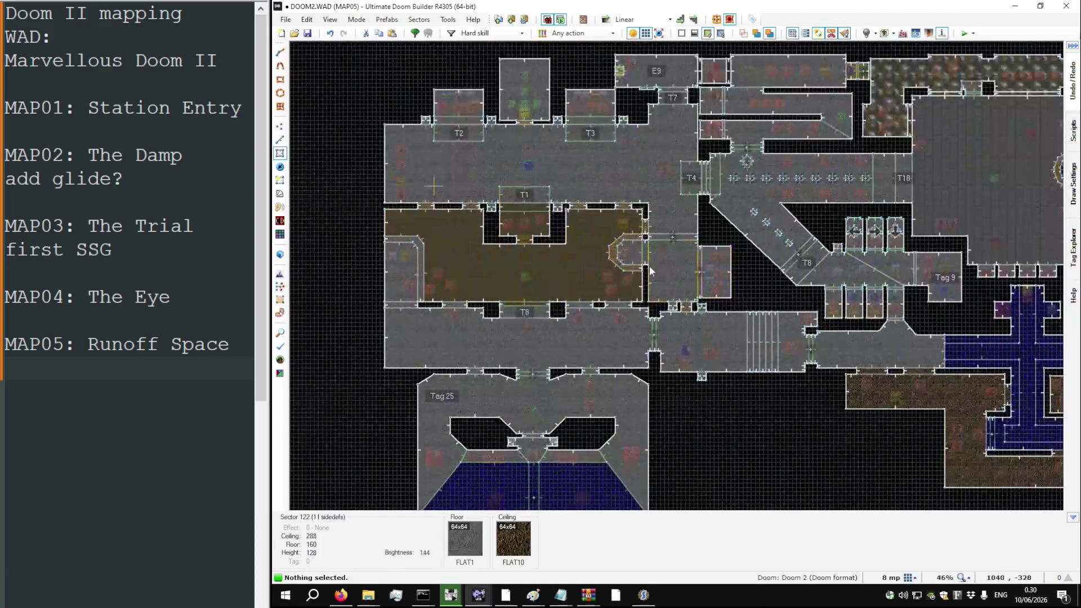
{"action": "scroll", "coordinate": [686, 276], "scroll_direction": "down", "scroll_amount": 4}
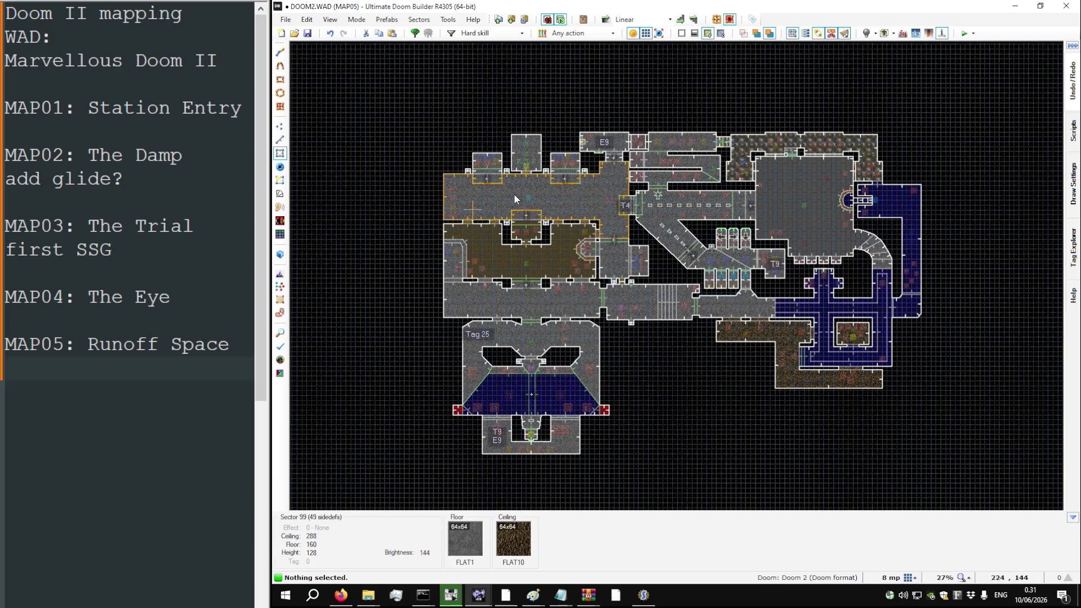
{"action": "scroll", "coordinate": [535, 197], "scroll_direction": "up", "scroll_amount": 2}
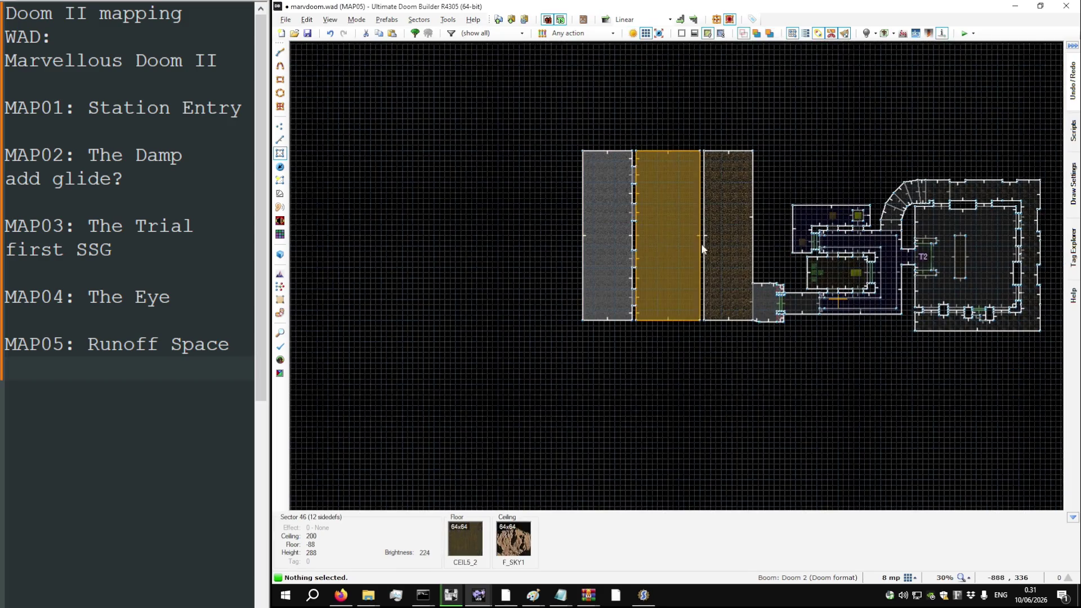
Step: Copy the FLAT1 floor onto the corridor floor, then walk the corridors to inspect them
{"action": "key", "text": "q"}
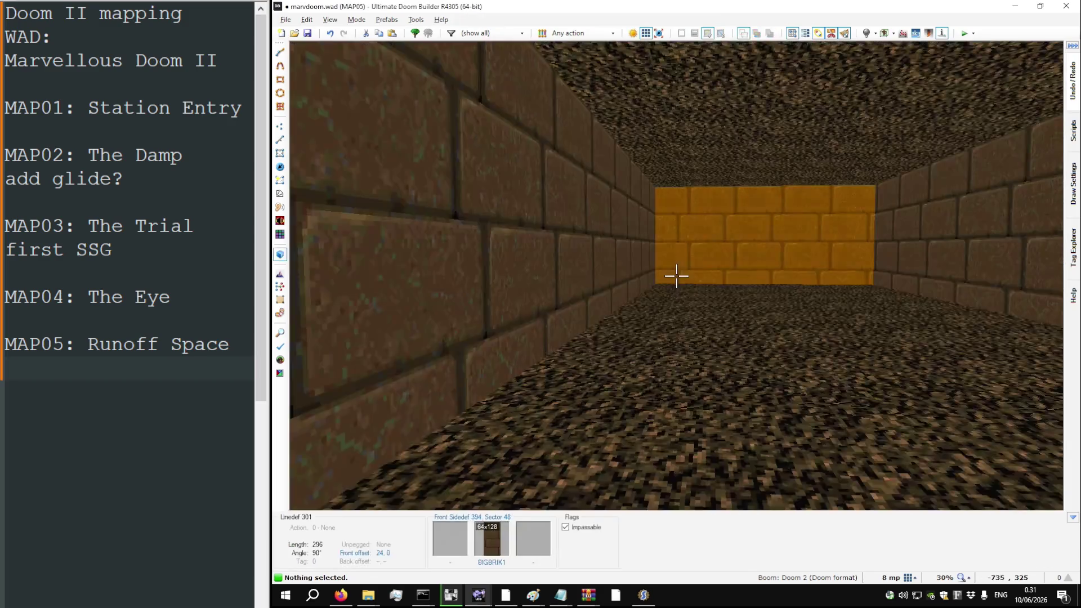
{"action": "key", "text": "ctrl+c"}
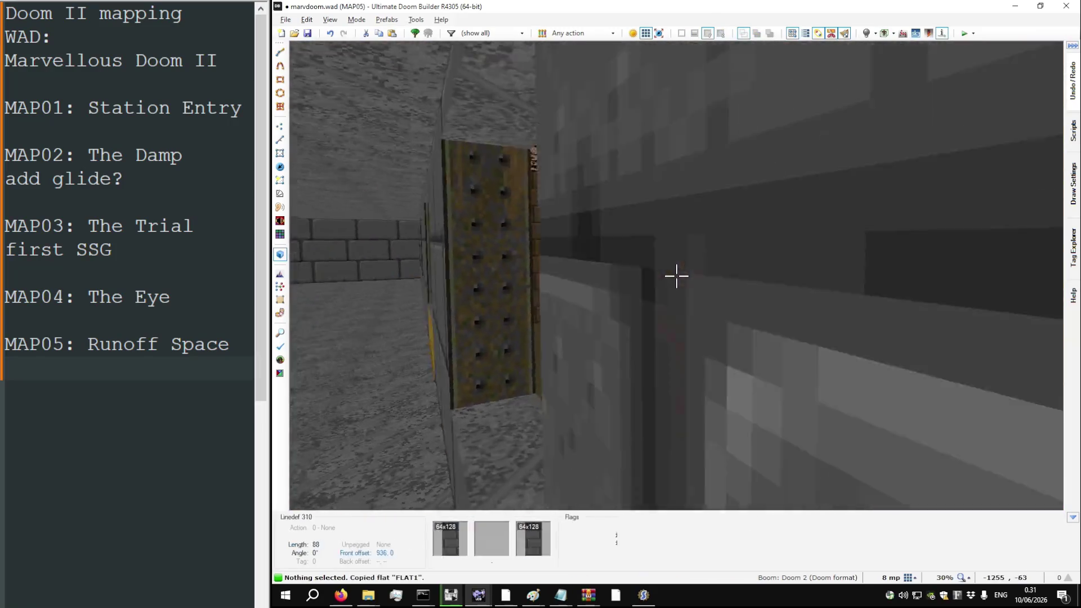
{"action": "key", "text": "ctrl+v"}
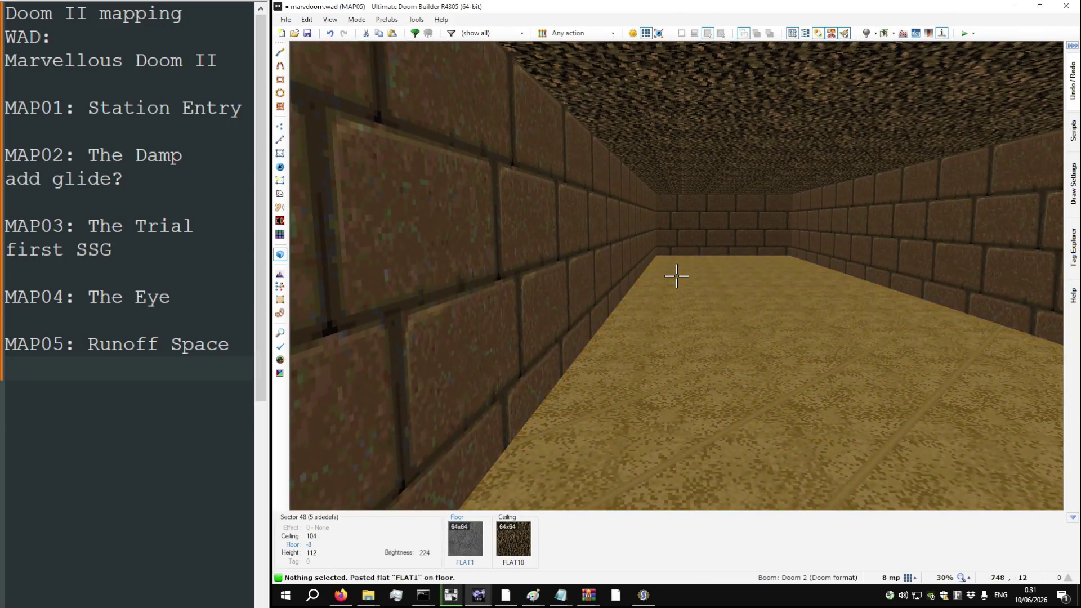
{"action": "key", "text": "w"}
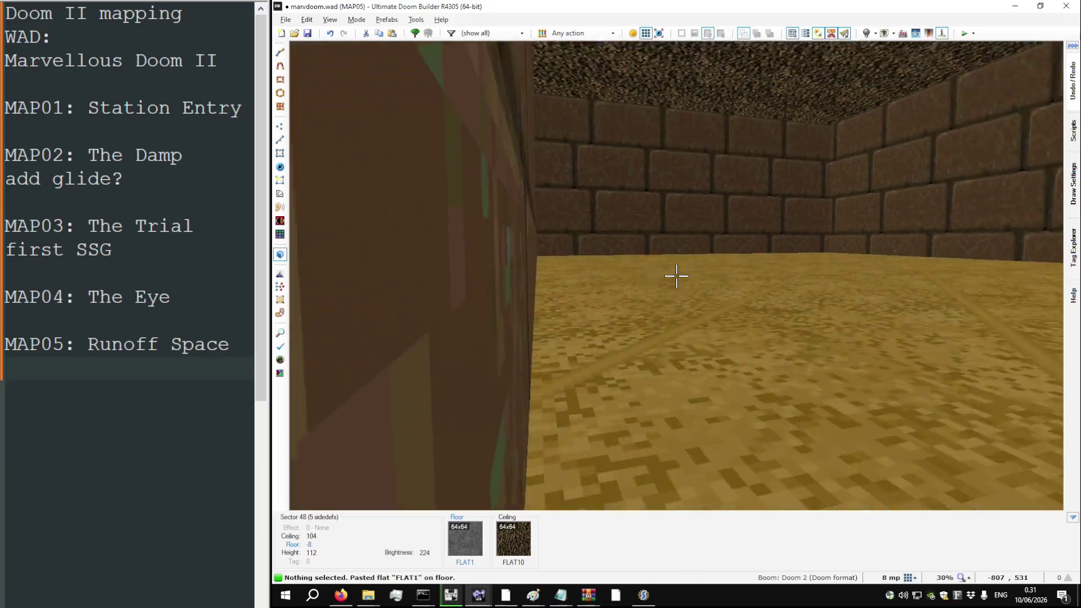
{"action": "key", "text": "w"}
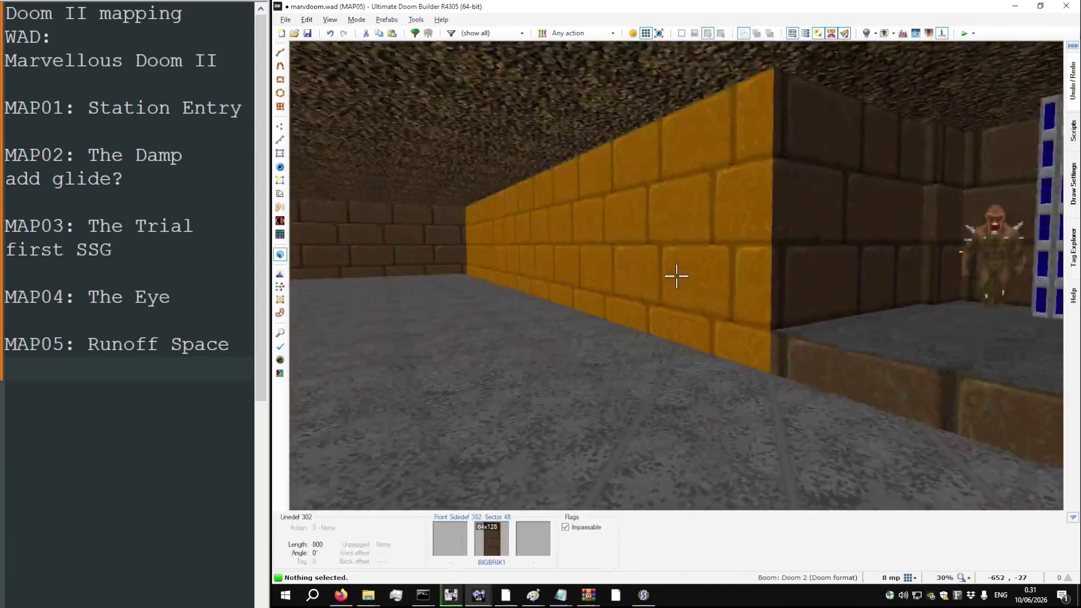
{"action": "key", "text": "w"}
{"action": "key", "text": "q"}
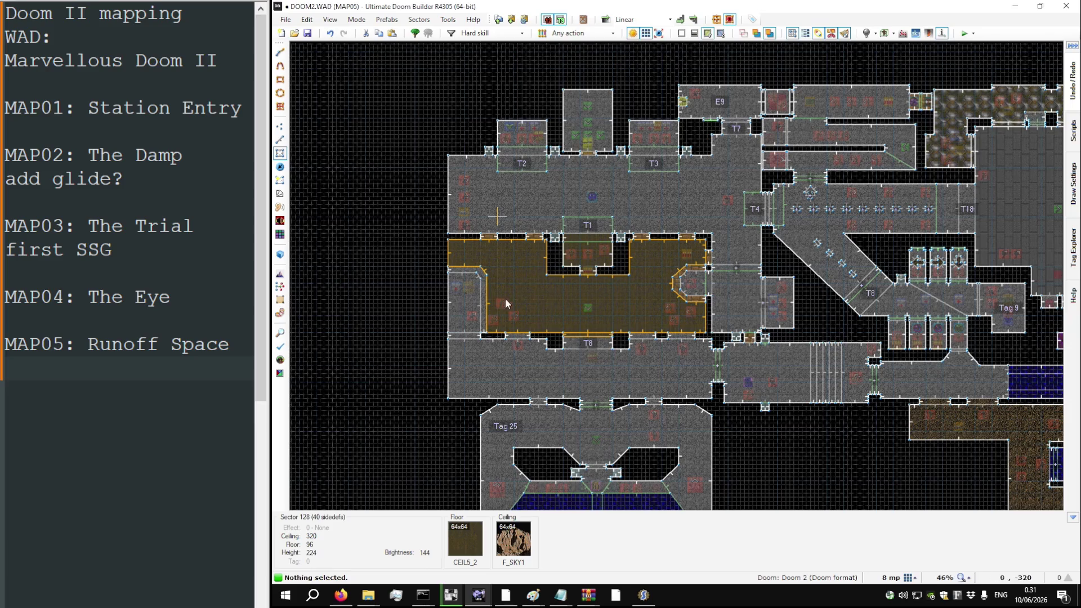
{"action": "key", "text": "s"}
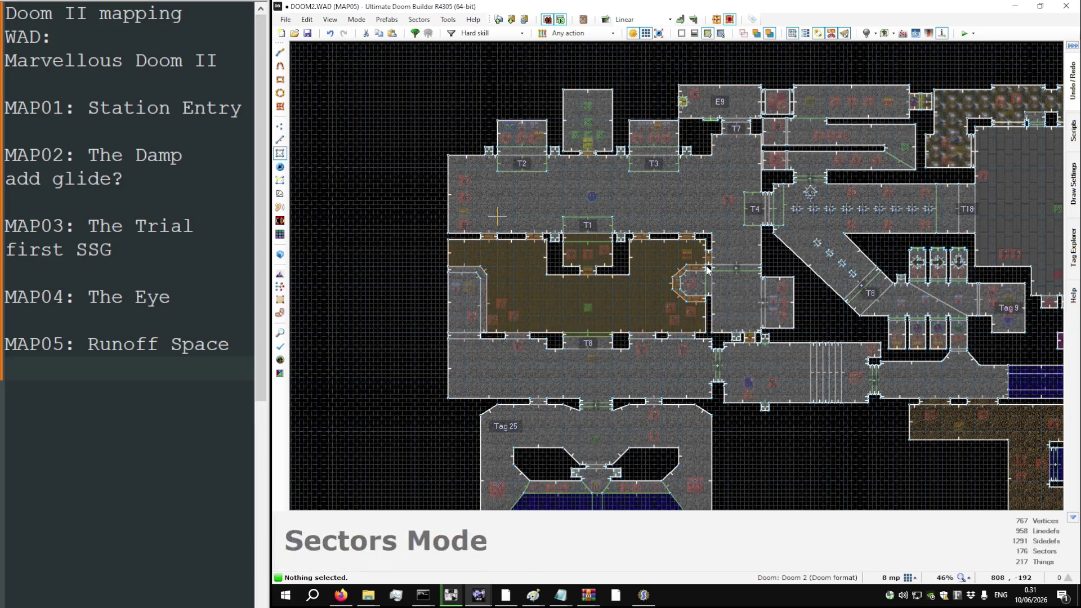
{"action": "right_click", "coordinate": [740, 129]}
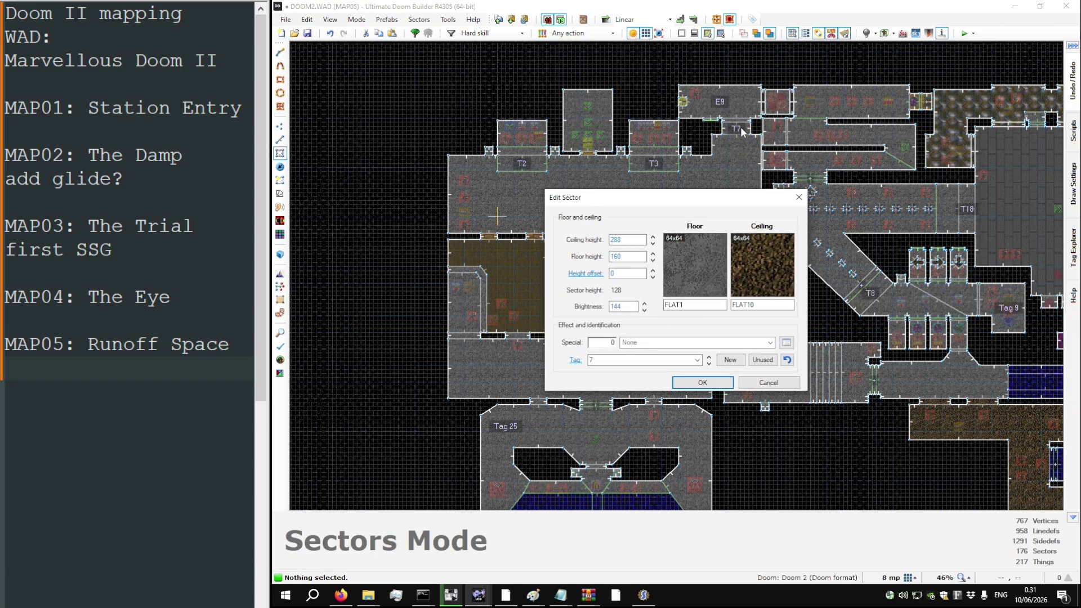
{"action": "key", "text": "Escape"}
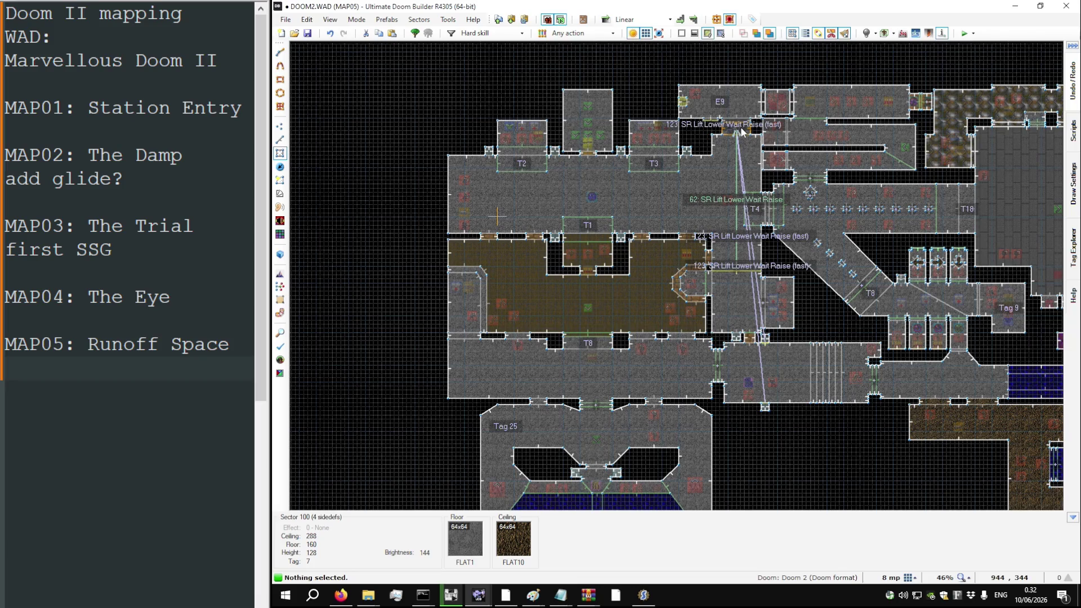
{"action": "scroll", "coordinate": [740, 131], "scroll_direction": "up", "scroll_amount": 4}
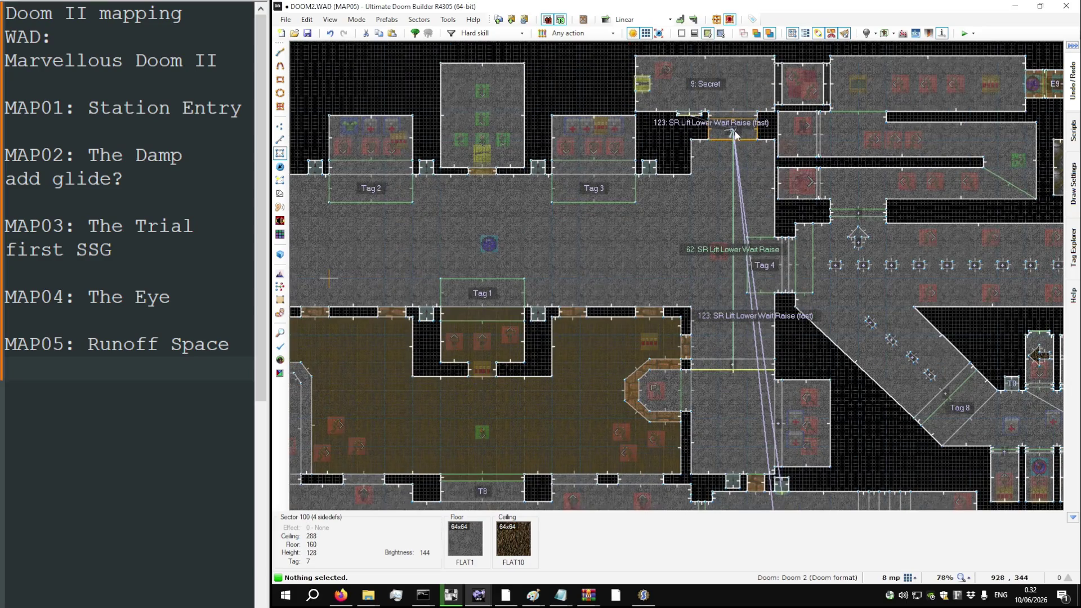
{"action": "scroll", "coordinate": [734, 135], "scroll_direction": "down", "scroll_amount": 1}
{"action": "key", "text": "Down"}
{"action": "key", "text": "Up"}
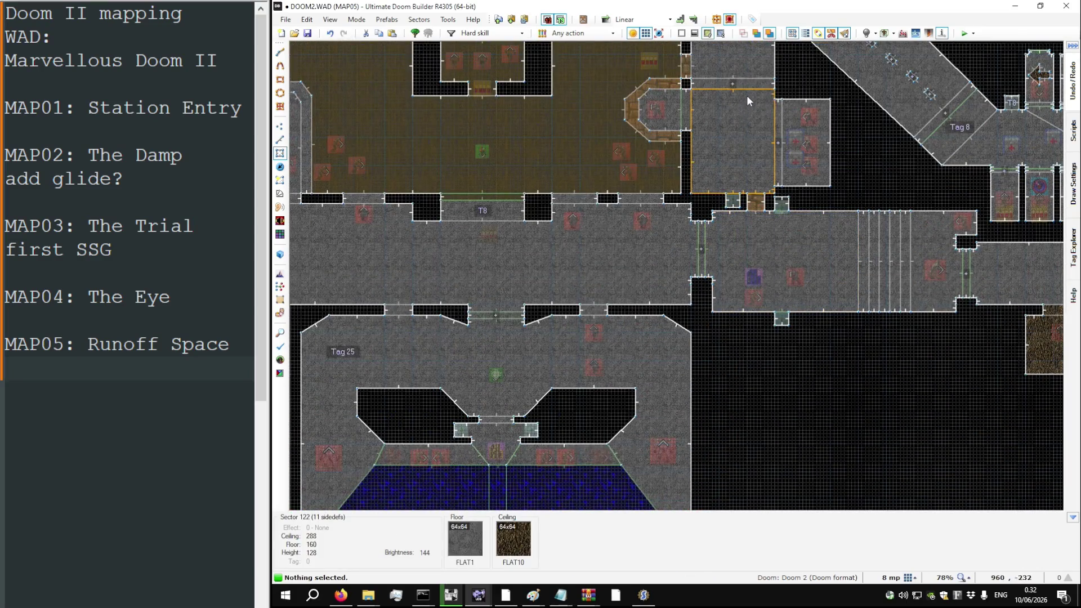
{"action": "scroll", "coordinate": [806, 257], "scroll_direction": "up", "scroll_amount": 3}
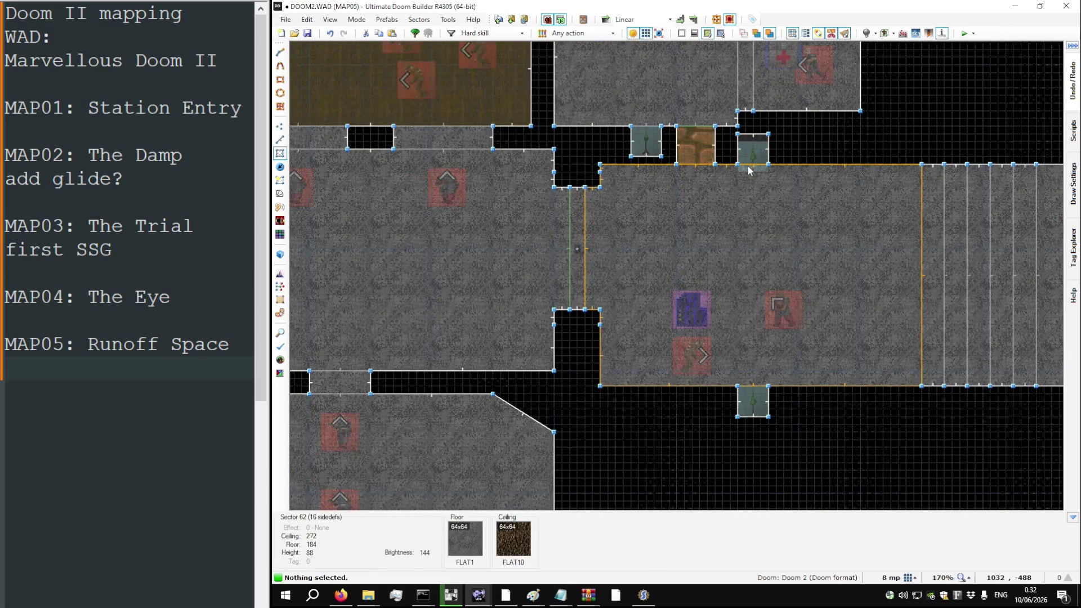
{"action": "key", "text": "l"}
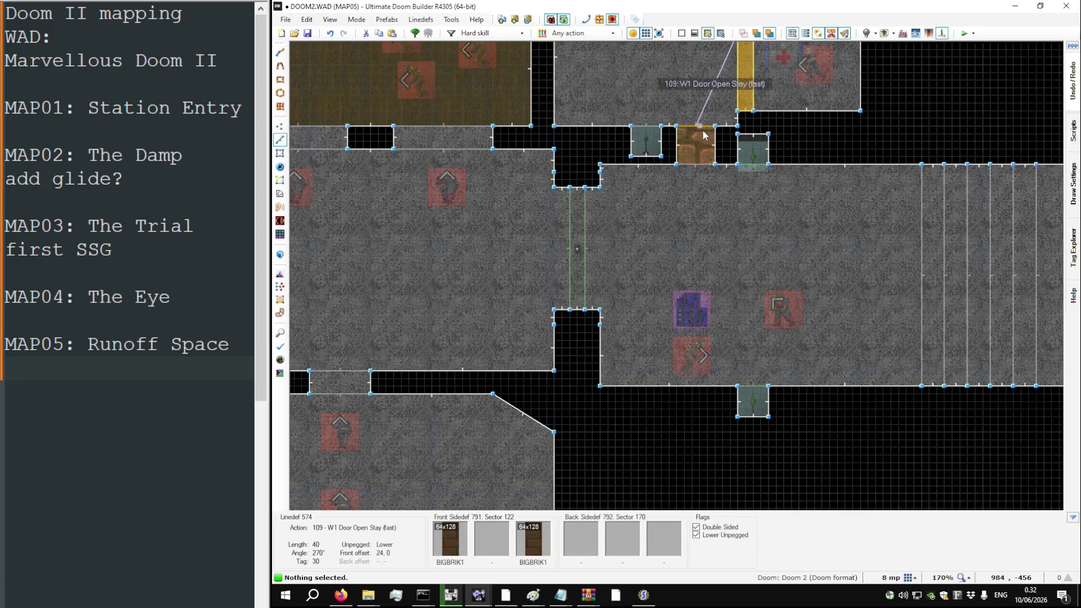
{"action": "scroll", "coordinate": [704, 135], "scroll_direction": "down", "scroll_amount": 2}
{"action": "scroll", "coordinate": [704, 133], "scroll_direction": "up", "scroll_amount": 3}
{"action": "key", "text": "l"}
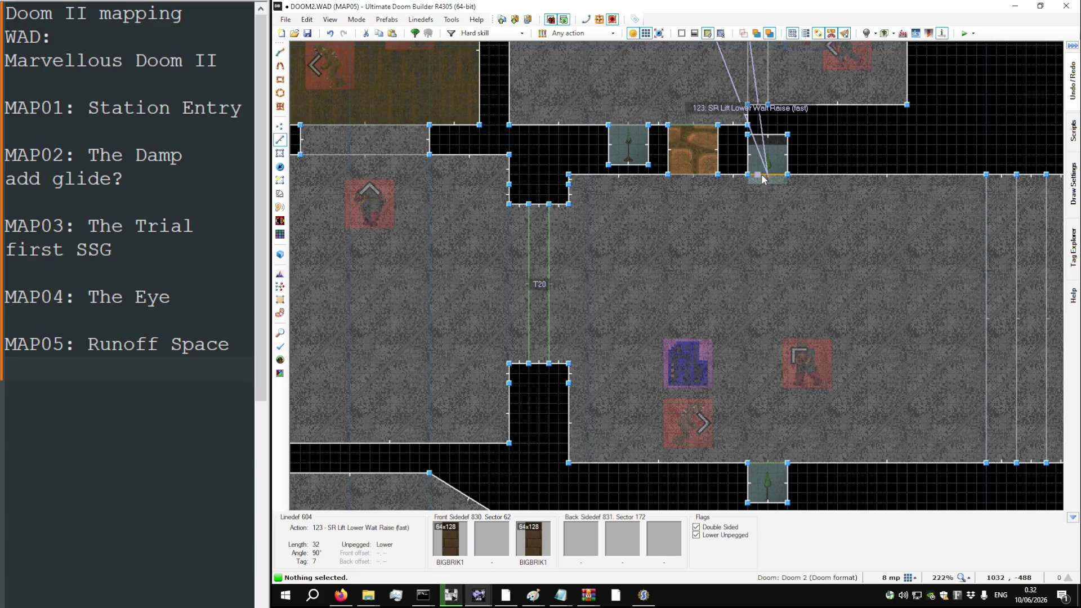
{"action": "right_click", "coordinate": [762, 179]}
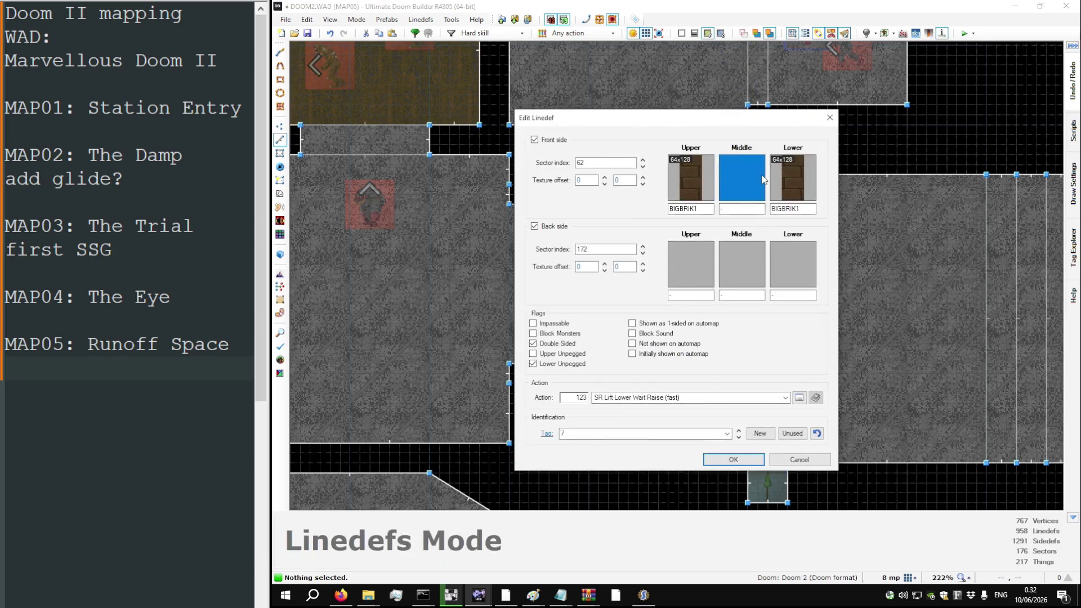
{"action": "key", "text": "Escape"}
{"action": "scroll", "coordinate": [701, 252], "scroll_direction": "down", "scroll_amount": 1}
{"action": "scroll", "coordinate": [669, 258], "scroll_direction": "down", "scroll_amount": 3}
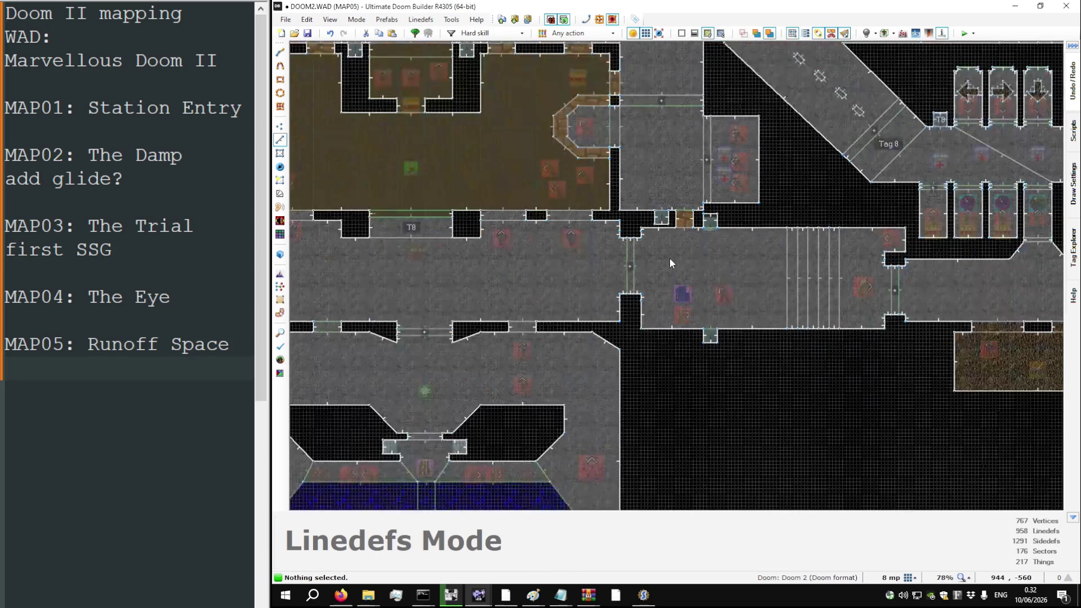
{"action": "key", "text": "s"}
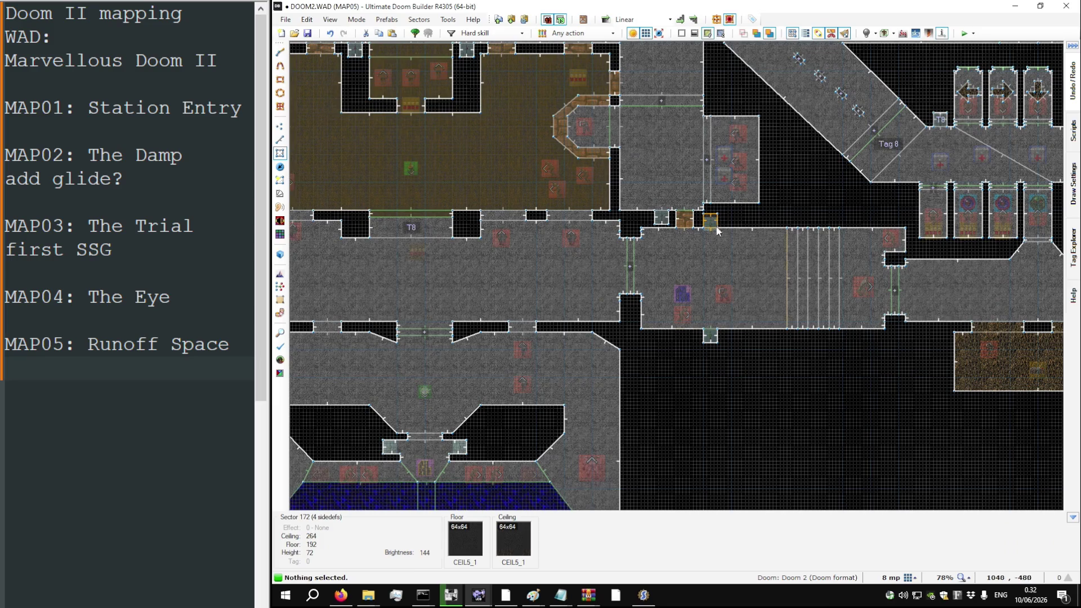
{"action": "scroll", "coordinate": [728, 353], "scroll_direction": "down", "scroll_amount": 1}
{"action": "scroll", "coordinate": [732, 346], "scroll_direction": "down", "scroll_amount": 4}
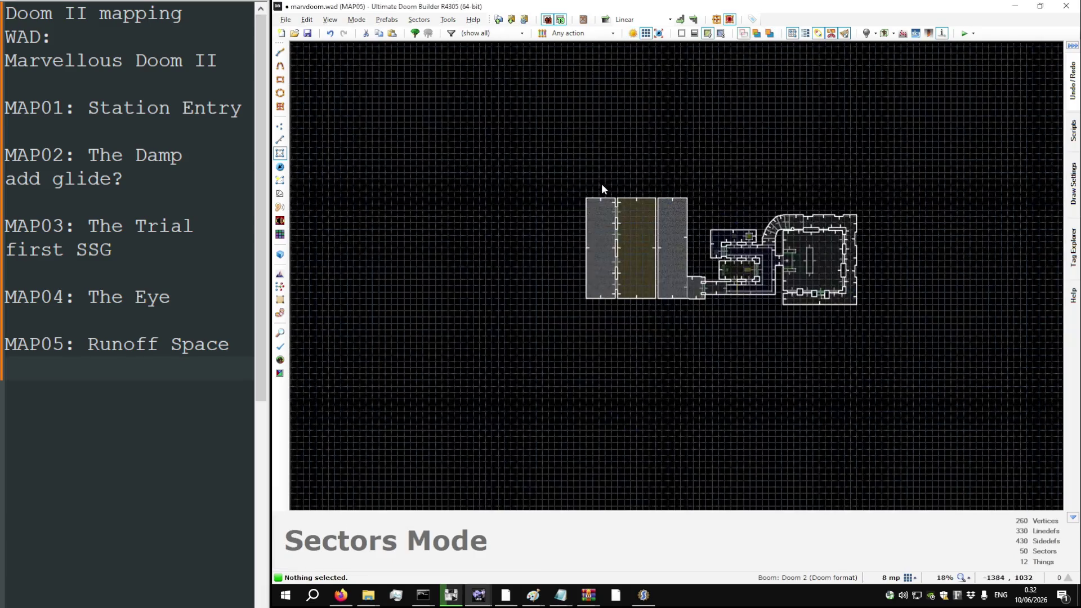
{"action": "scroll", "coordinate": [696, 215], "scroll_direction": "up", "scroll_amount": 8}
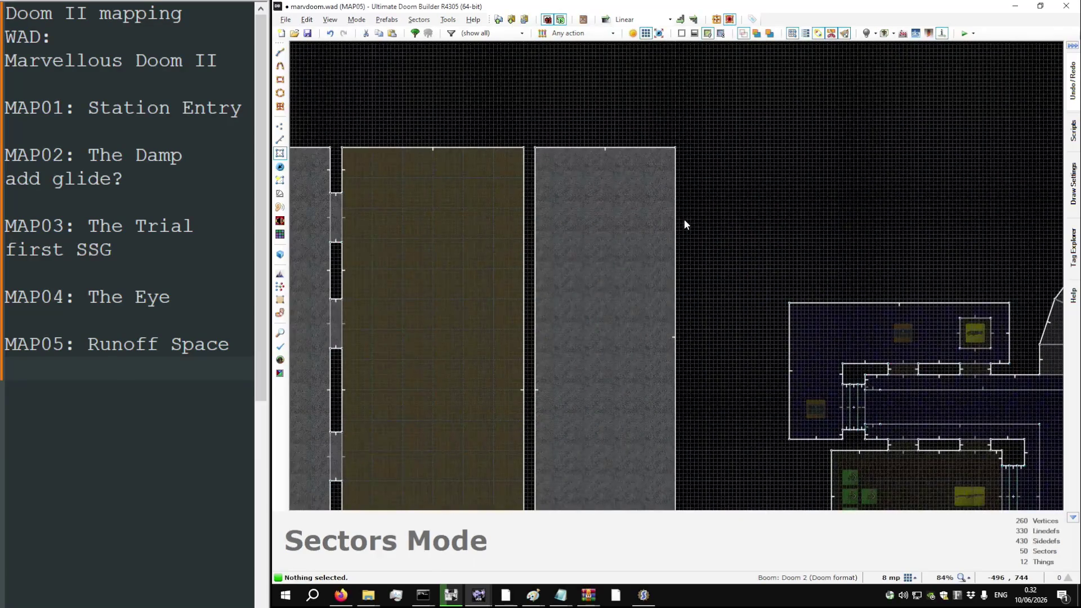
{"action": "scroll", "coordinate": [701, 141], "scroll_direction": "down", "scroll_amount": 3}
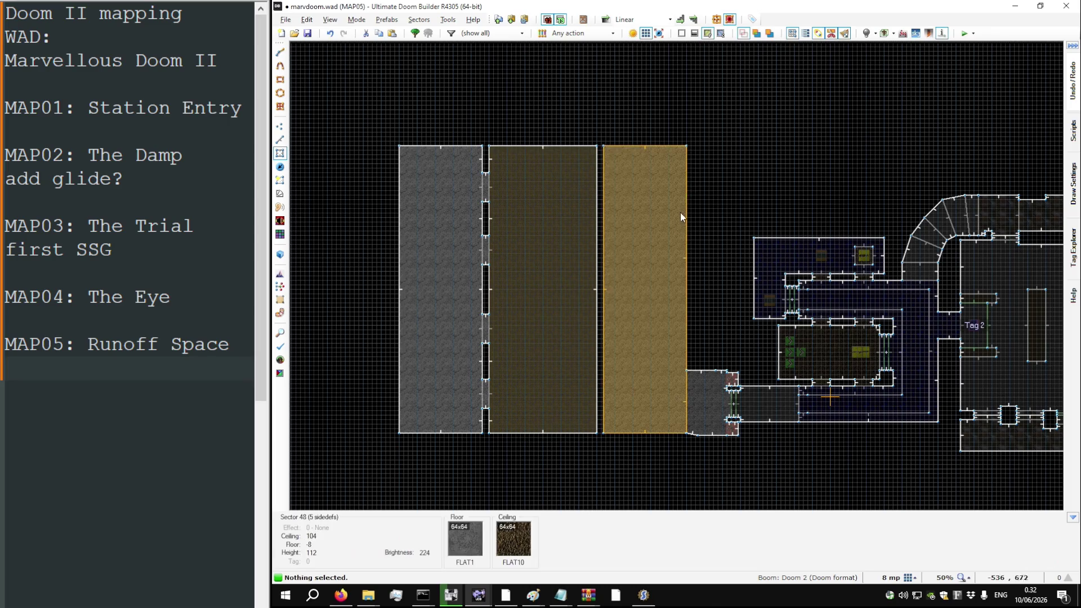
{"action": "scroll", "coordinate": [726, 435], "scroll_direction": "up", "scroll_amount": 3}
{"action": "scroll", "coordinate": [728, 439], "scroll_direction": "up", "scroll_amount": 10}
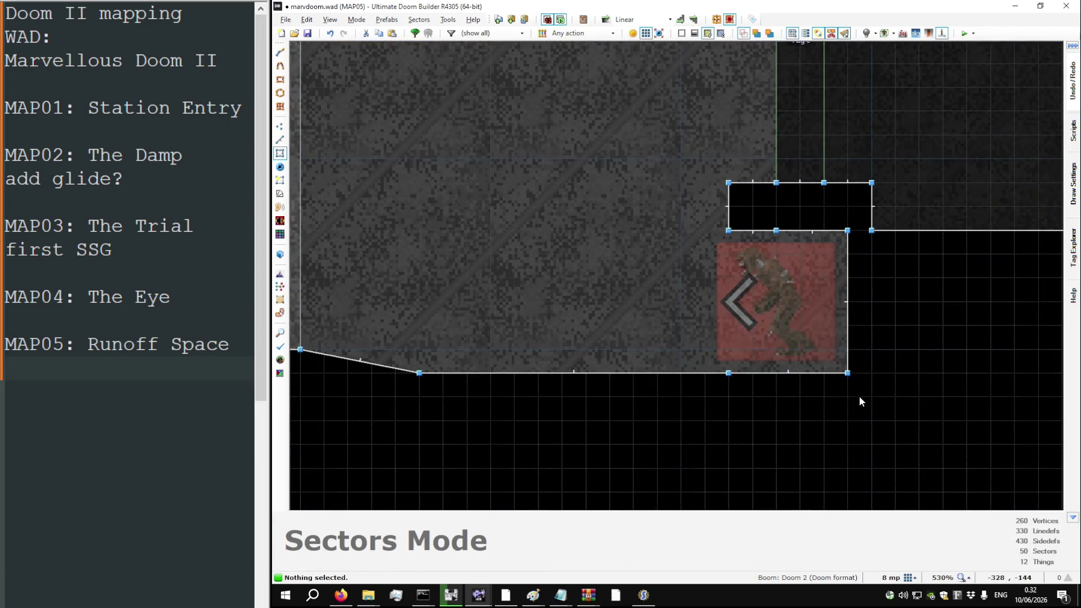
{"action": "key", "text": "v"}
{"action": "scroll", "coordinate": [557, 366], "scroll_direction": "down", "scroll_amount": 3}
{"action": "scroll", "coordinate": [480, 346], "scroll_direction": "down", "scroll_amount": 4}
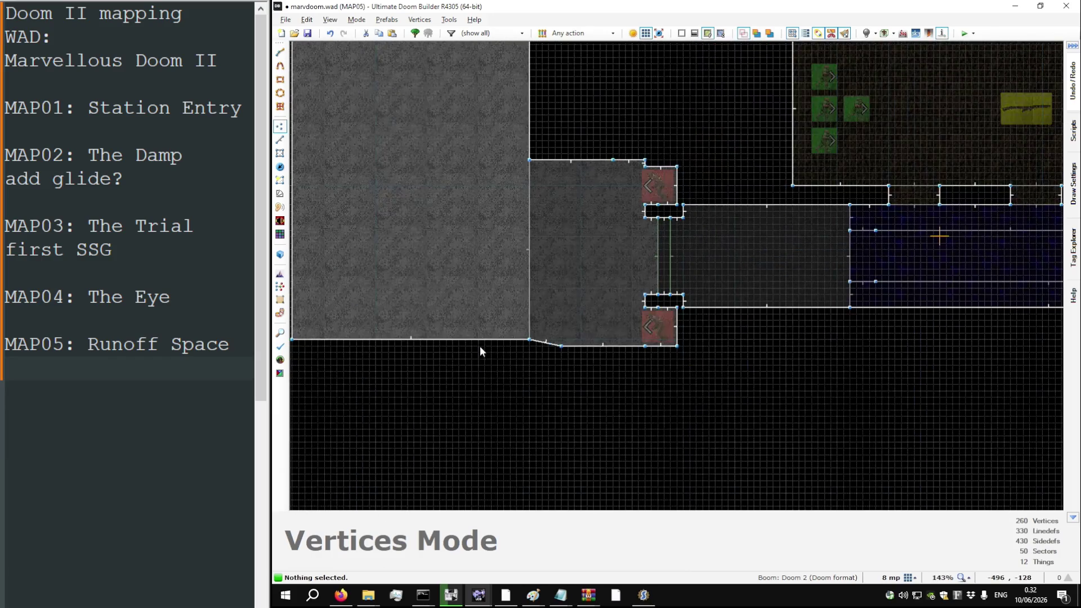
{"action": "scroll", "coordinate": [480, 345], "scroll_direction": "down", "scroll_amount": 3}
{"action": "scroll", "coordinate": [429, 323], "scroll_direction": "up", "scroll_amount": 3}
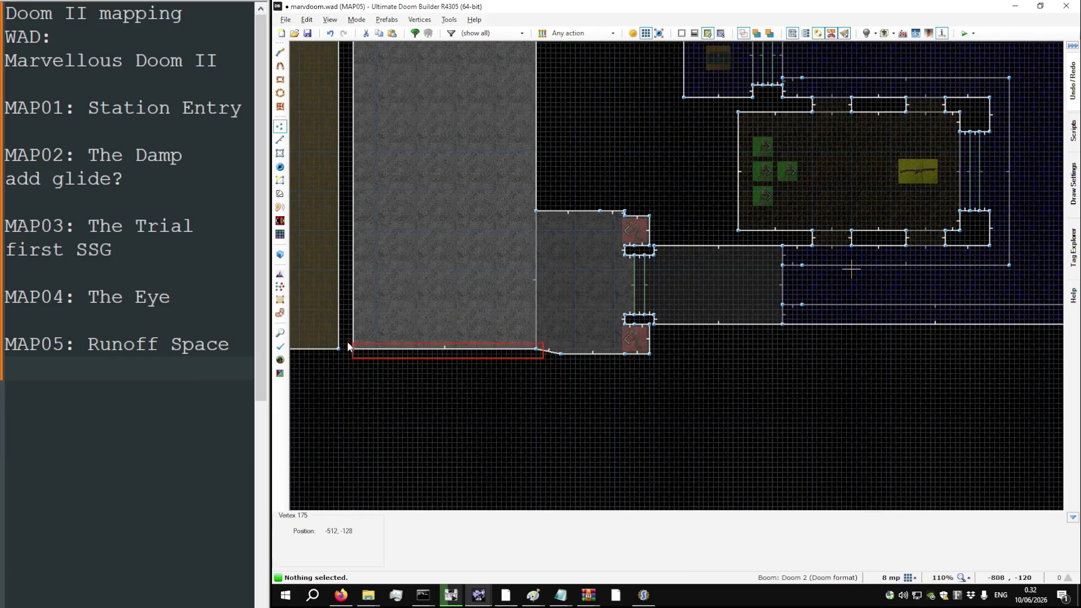
{"action": "scroll", "coordinate": [656, 361], "scroll_direction": "down", "scroll_amount": 4}
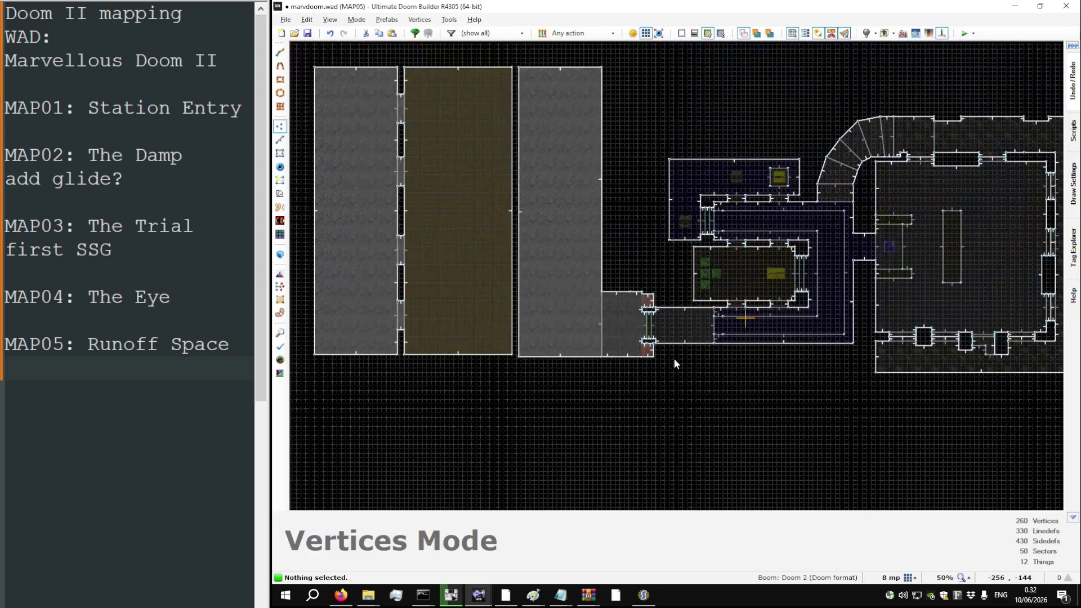
{"action": "scroll", "coordinate": [579, 114], "scroll_direction": "up", "scroll_amount": 1}
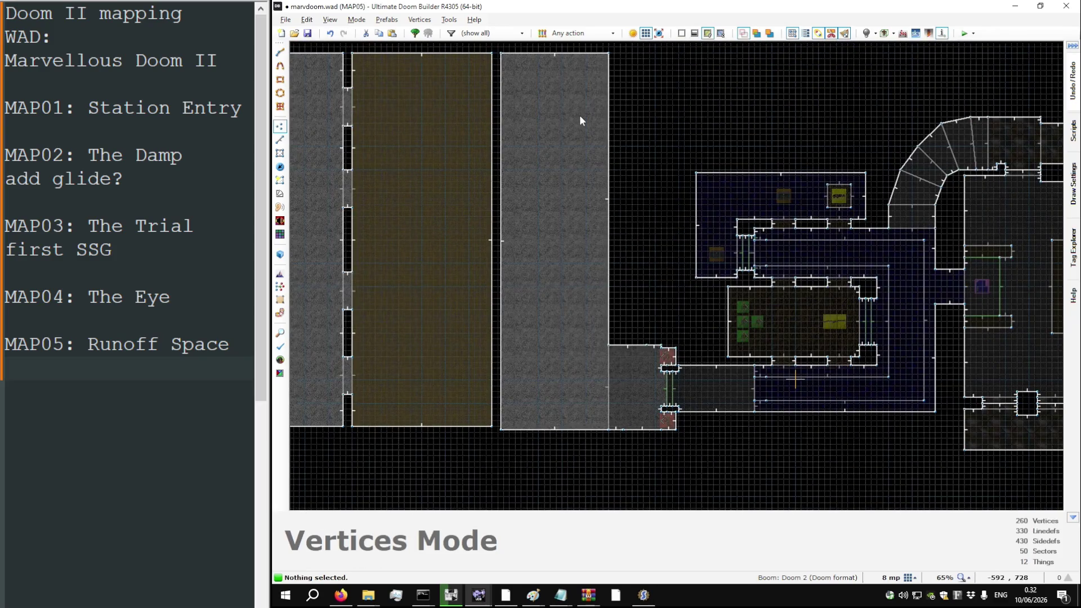
{"action": "scroll", "coordinate": [579, 115], "scroll_direction": "down", "scroll_amount": 1}
{"action": "scroll", "coordinate": [505, 164], "scroll_direction": "up", "scroll_amount": 2}
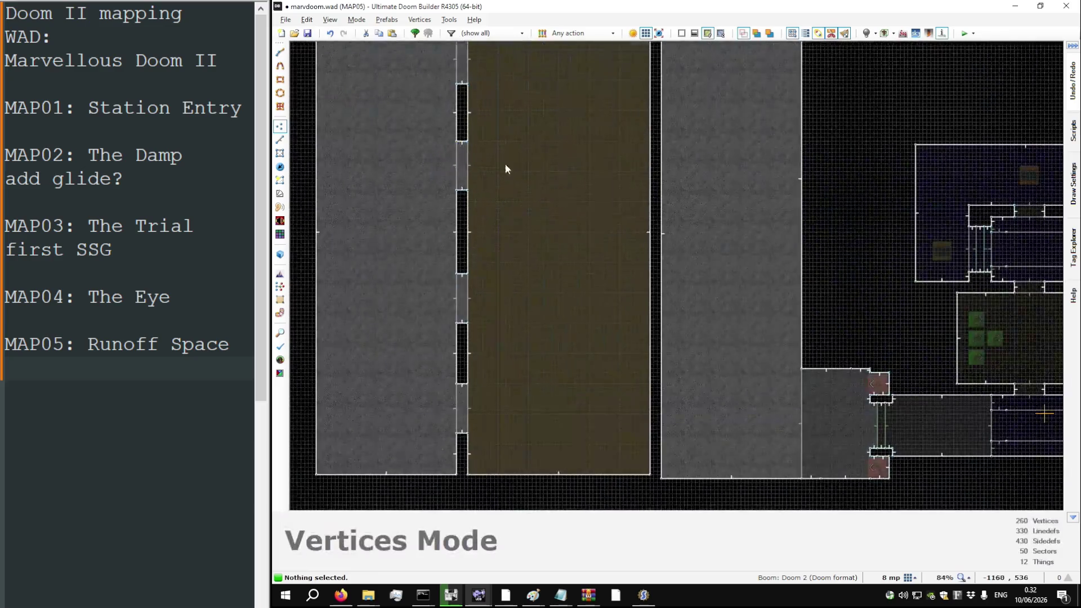
{"action": "scroll", "coordinate": [505, 164], "scroll_direction": "down", "scroll_amount": 3}
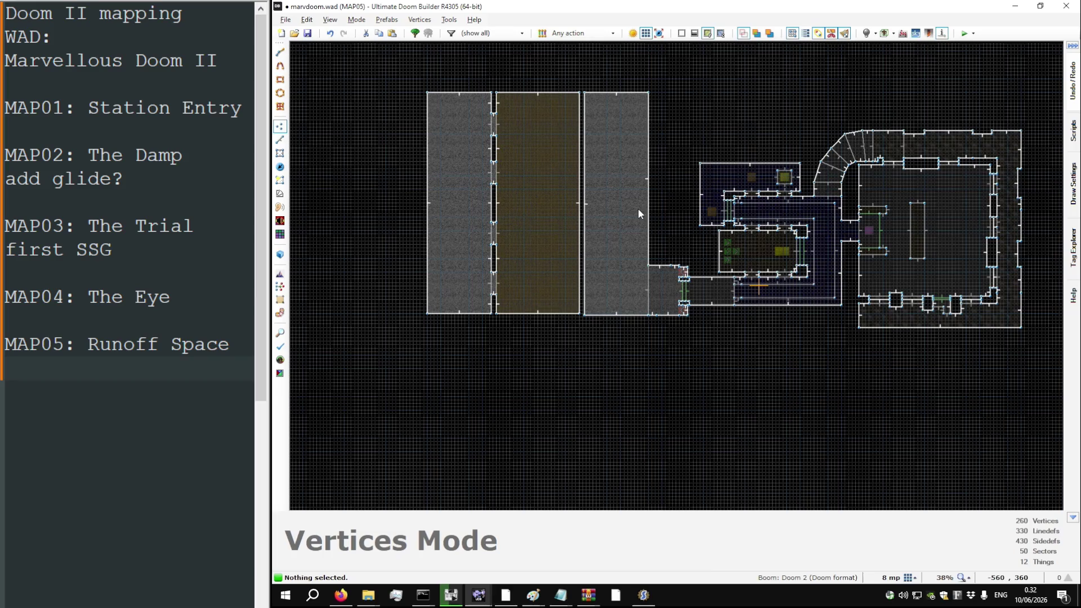
{"action": "scroll", "coordinate": [600, 124], "scroll_direction": "up", "scroll_amount": 3}
{"action": "scroll", "coordinate": [571, 198], "scroll_direction": "down", "scroll_amount": 2}
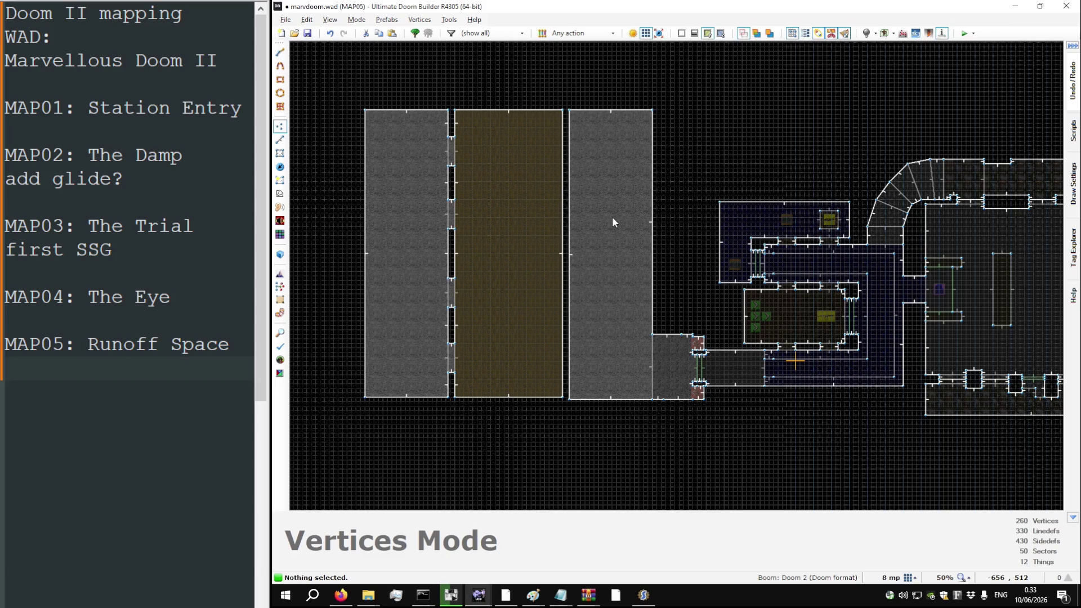
Step: Pan the map view around the three strips and the empty space above them
{"action": "key", "text": "Down"}
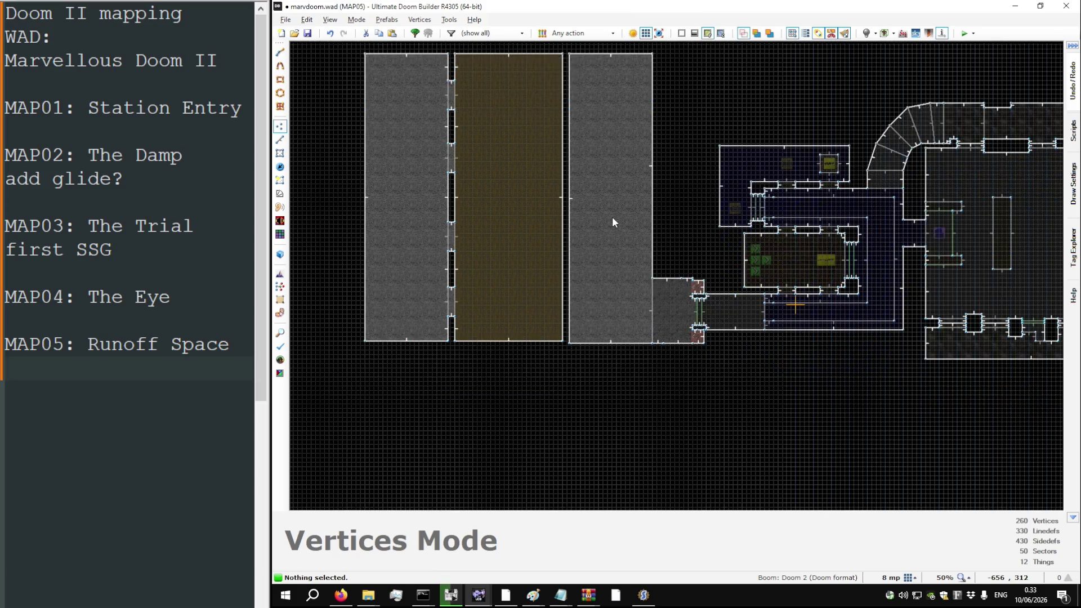
{"action": "key", "text": "Up"}
{"action": "key", "text": "Up"}
{"action": "key", "text": "Left"}
{"action": "key", "text": "Up"}
{"action": "key", "text": "Down"}
{"action": "key", "text": "Up"}
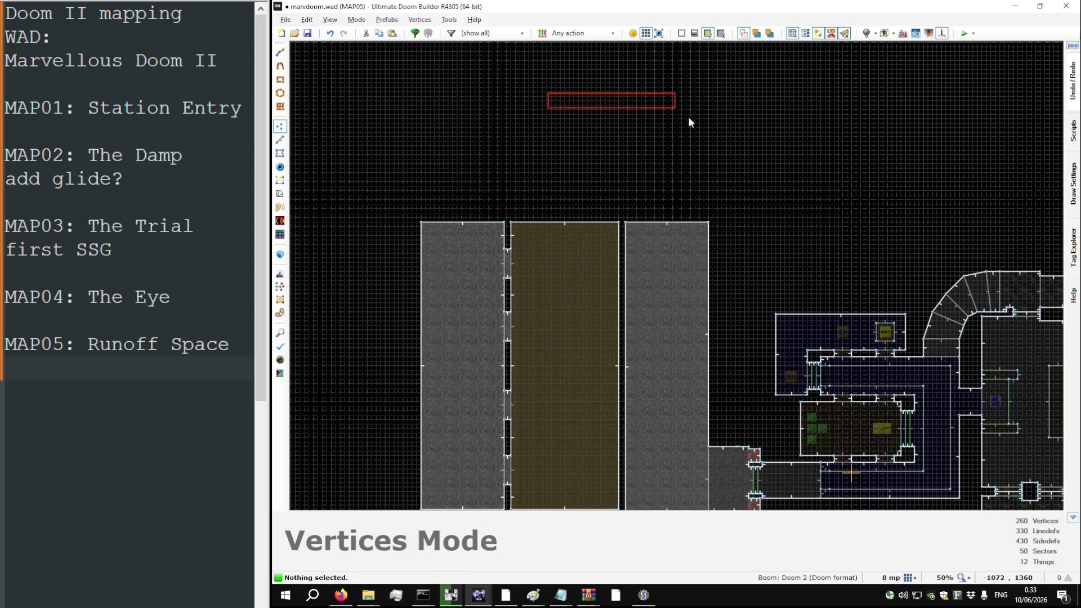
{"action": "key", "text": "Down"}
{"action": "key", "text": "Down"}
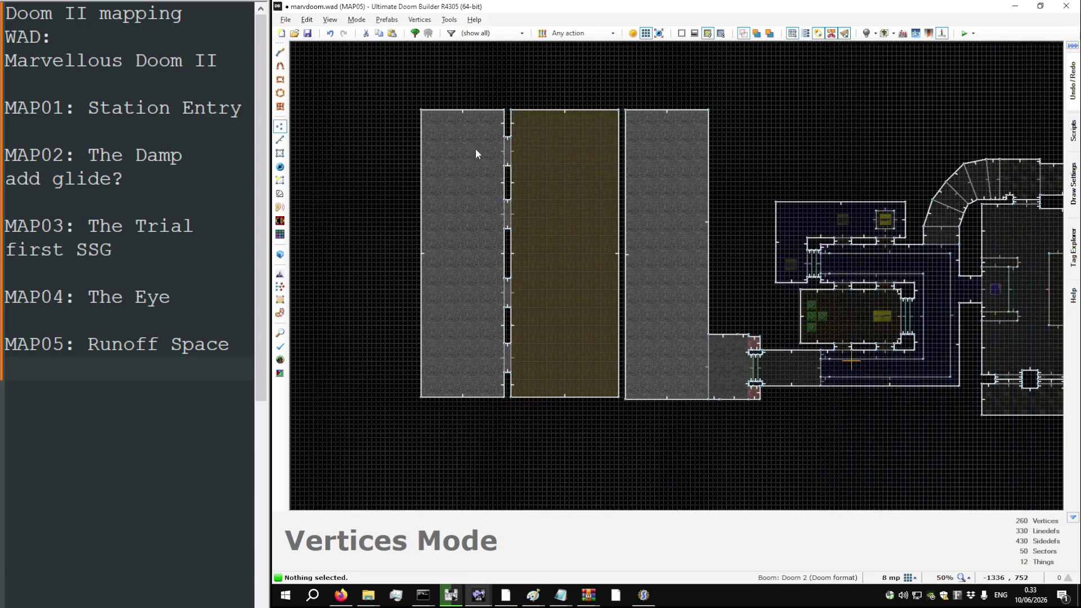
{"action": "key", "text": "Down"}
{"action": "key", "text": "Up"}
{"action": "key", "text": "Up"}
{"action": "key", "text": "Up"}
{"action": "key", "text": "Down"}
{"action": "key", "text": "Down"}
{"action": "key", "text": "Down"}
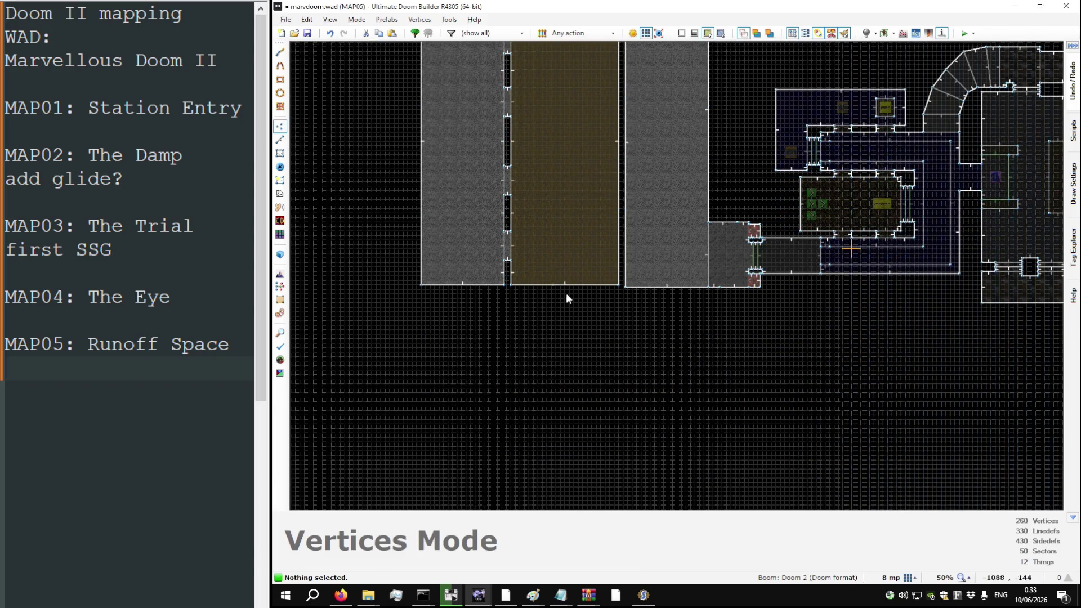
{"action": "key", "text": "Up"}
{"action": "key", "text": "Up"}
{"action": "key", "text": "Up"}
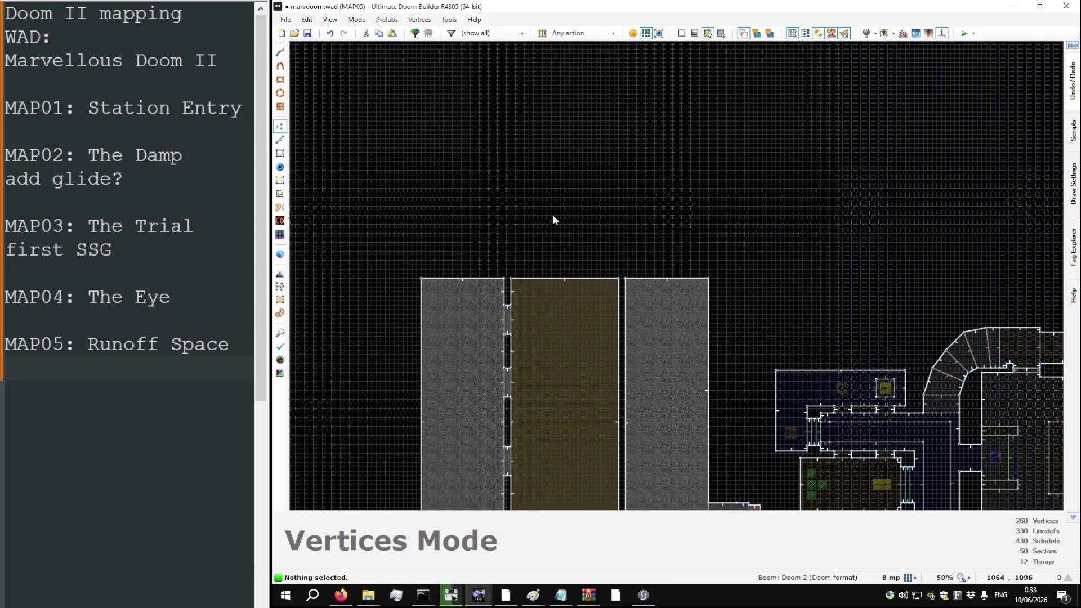
{"action": "key", "text": "Down"}
{"action": "key", "text": "Down"}
{"action": "key", "text": "Down"}
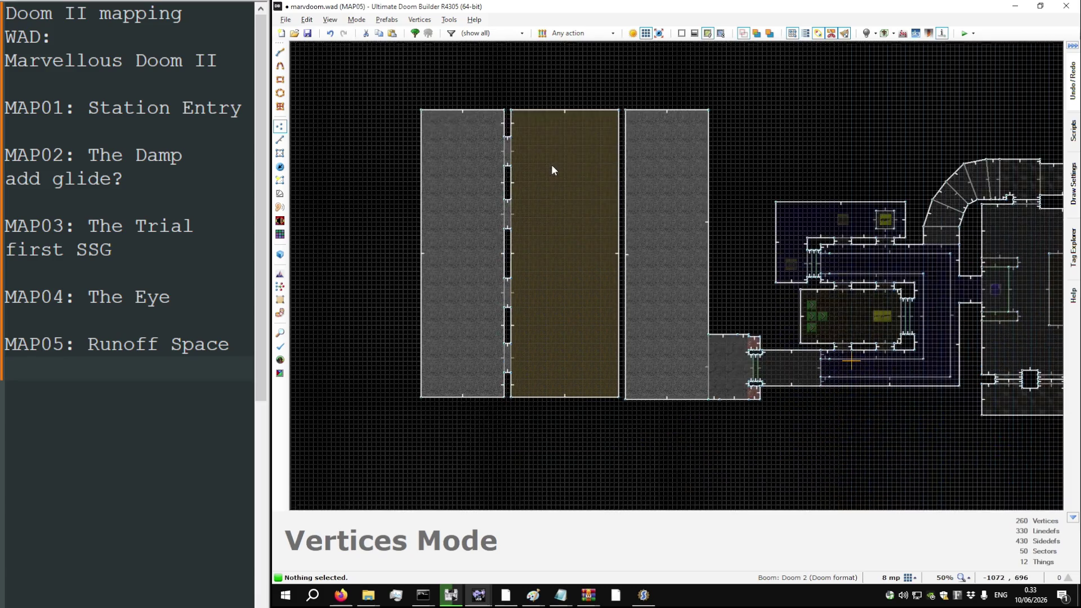
{"action": "key", "text": "Right"}
{"action": "key", "text": "Right"}
{"action": "key", "text": "Right"}
{"action": "key", "text": "Left"}
{"action": "key", "text": "Left"}
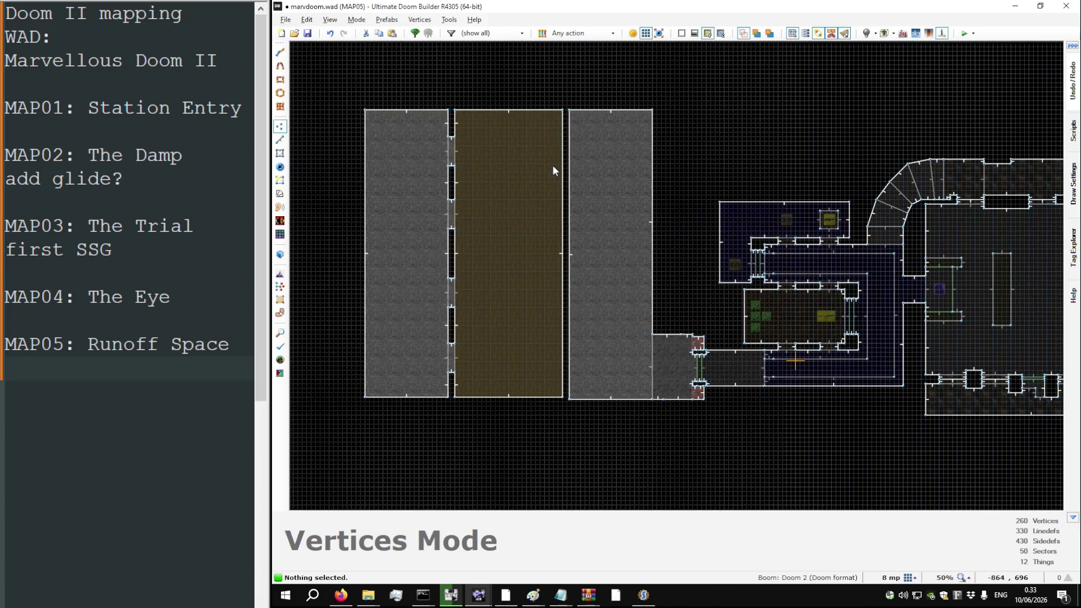
{"action": "key", "text": "Right"}
{"action": "key", "text": "Right"}
Step: Turn full brightness on and save MAP05 to marvdoom.wad
{"action": "key", "text": "b"}
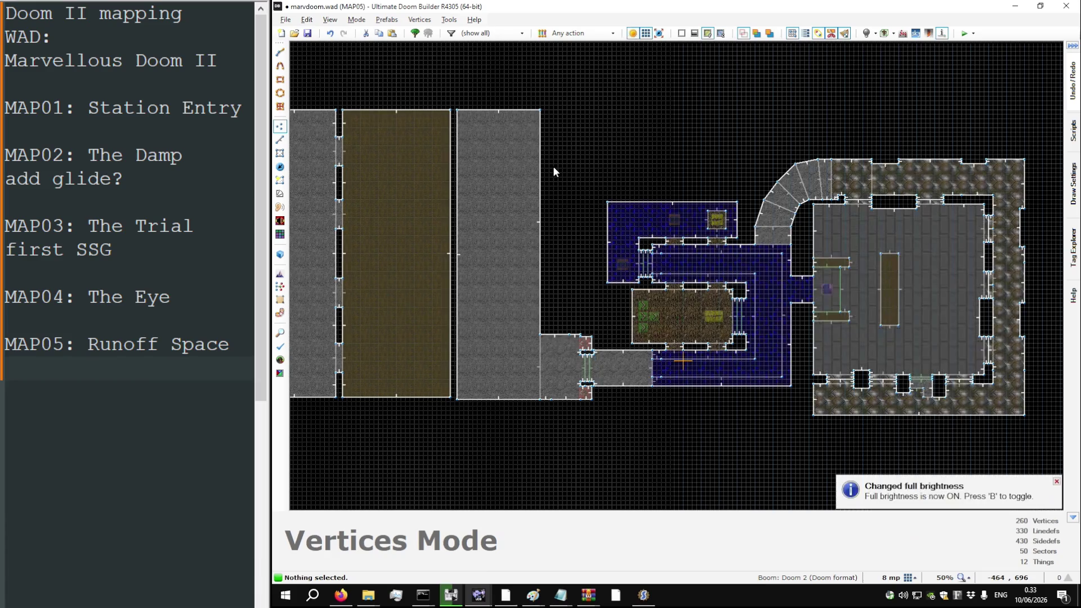
{"action": "key", "text": "b"}
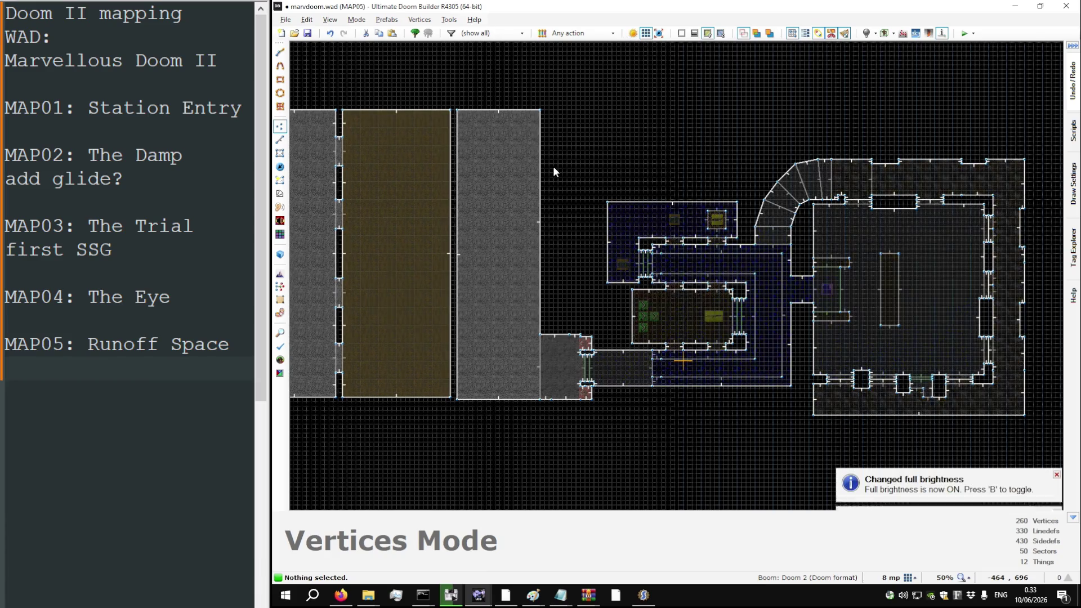
{"action": "key", "text": "b"}
{"action": "key", "text": "ctrl+s"}
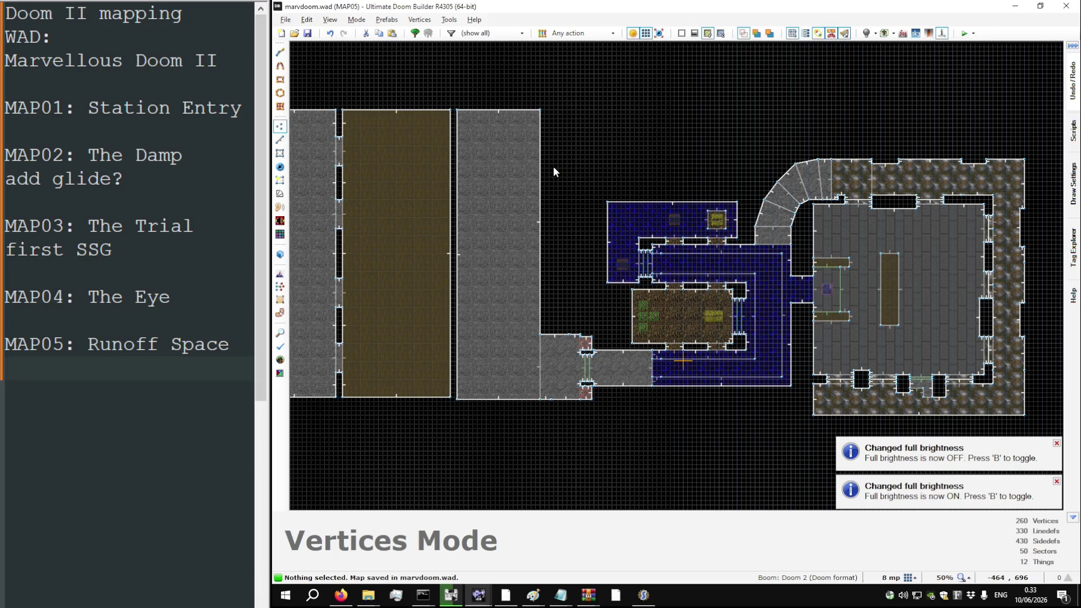
{"action": "key", "text": "Left"}
{"action": "key", "text": "Left"}
{"action": "key", "text": "t"}
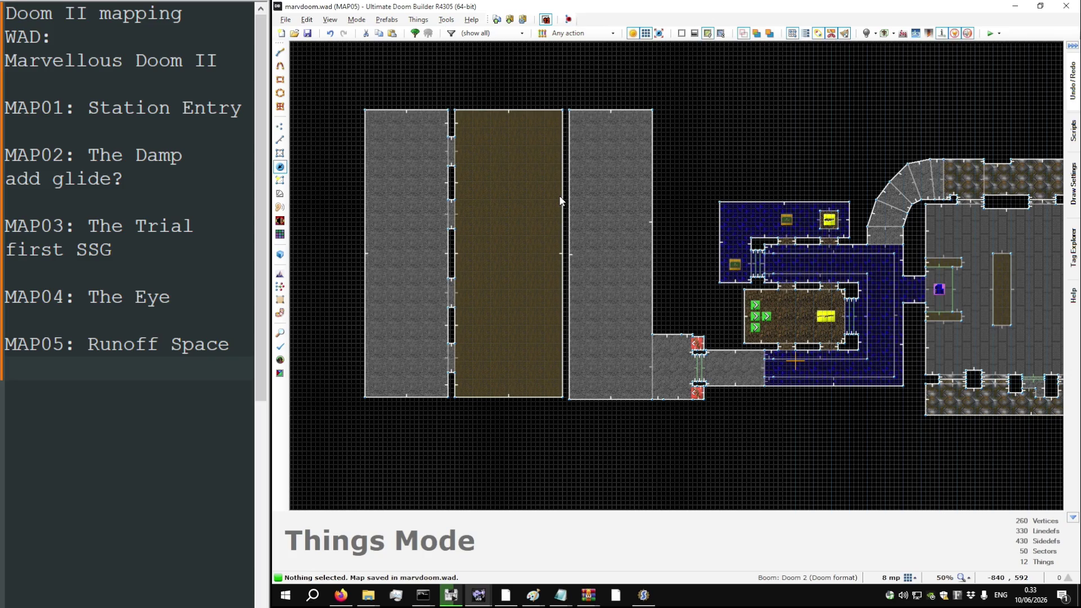
Step: Launch a DSDA-Doom test play and grab the Super Shotgun, checking position on the automap
{"action": "key", "text": "F9"}
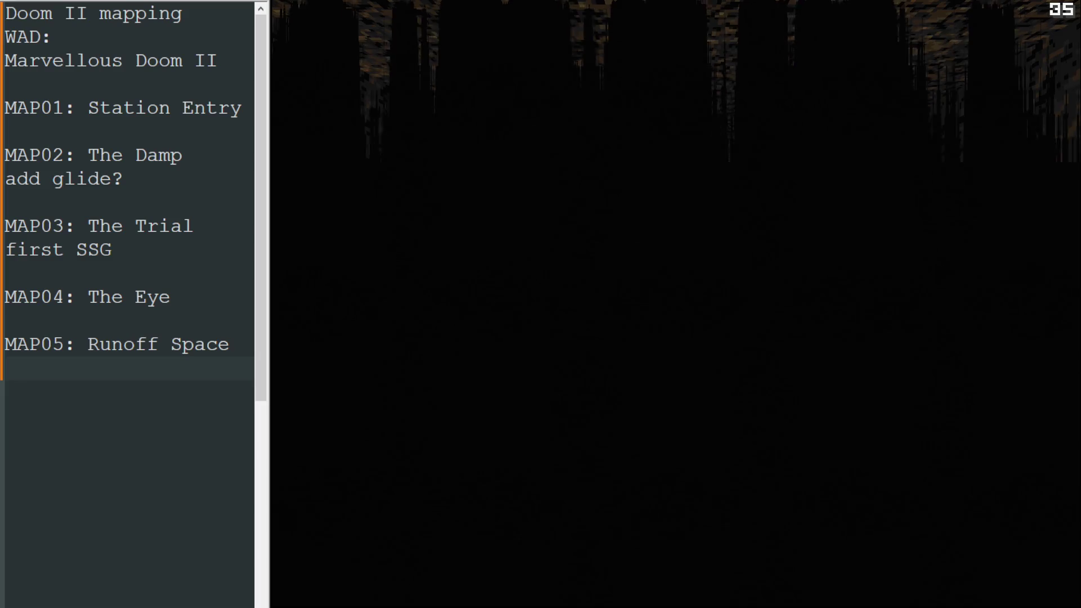
{"action": "key", "text": "w"}
{"action": "key", "text": "Tab"}
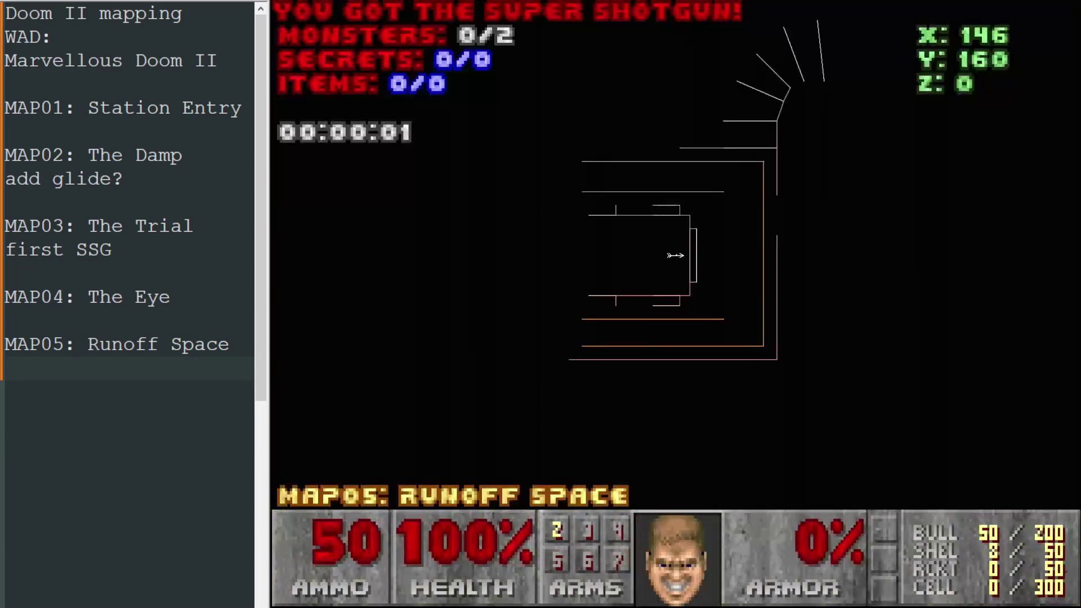
{"action": "key", "text": "Tab"}
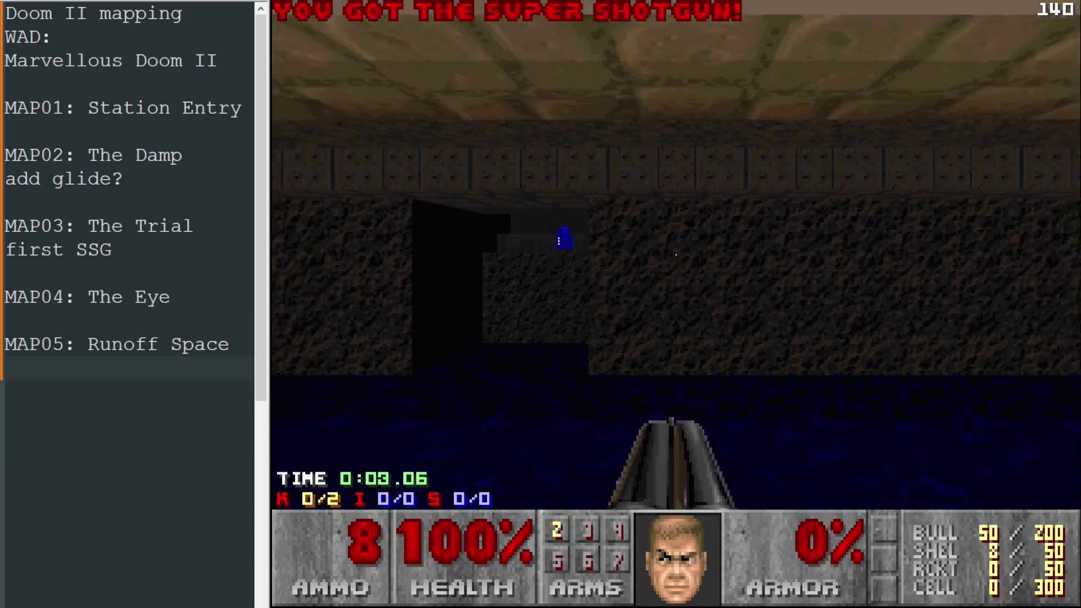
{"action": "key", "text": "w"}
{"action": "key", "text": "Tab"}
{"action": "key", "text": "w"}
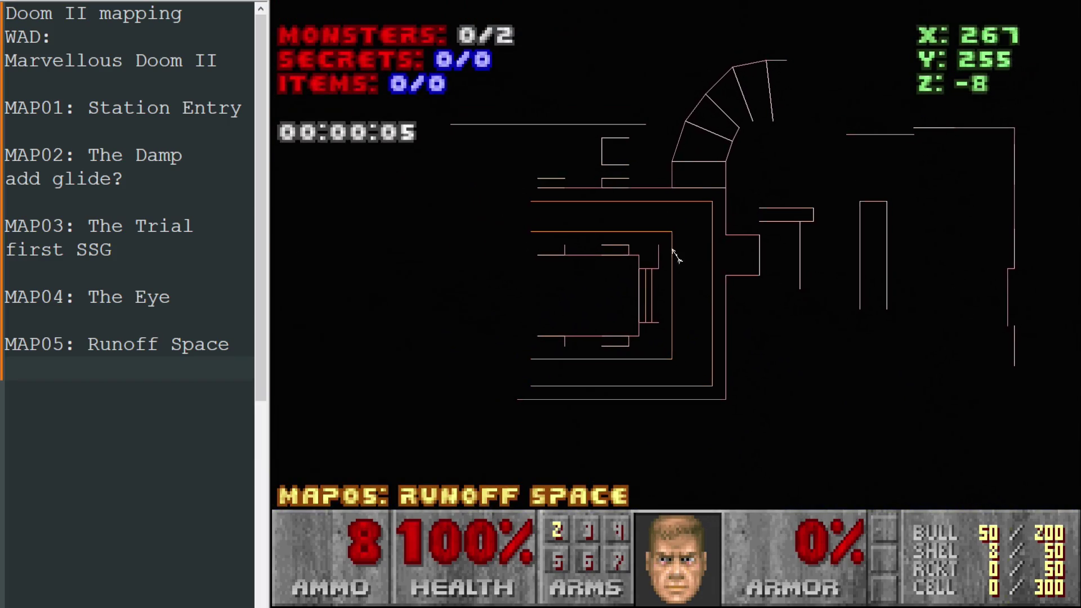
{"action": "key", "text": "Tab"}
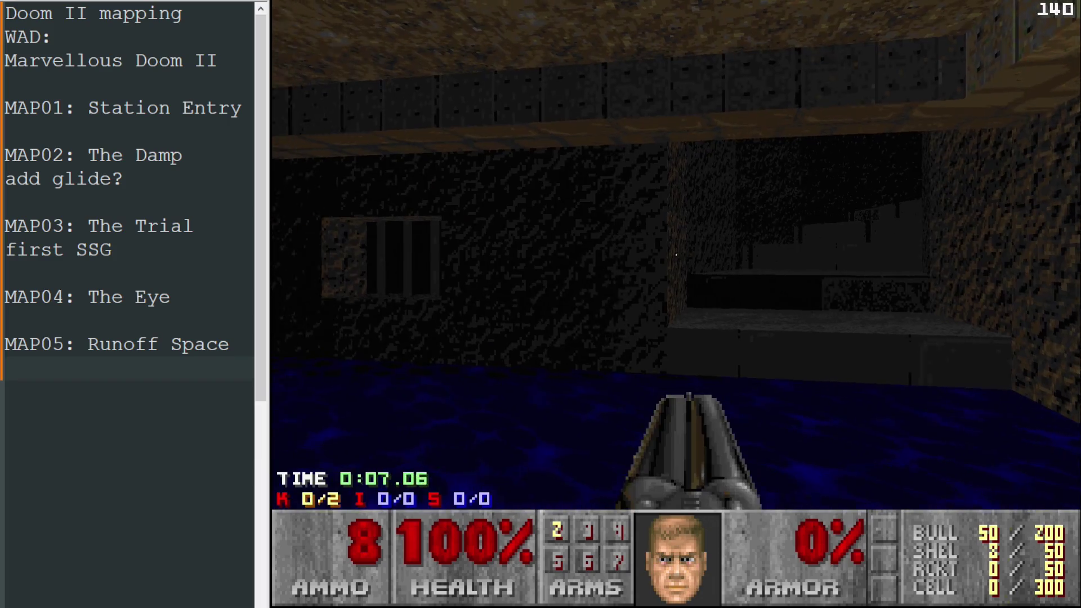
Step: Walk the water corridor, pick up the chaingun and bullets, climb into the brick corridor, then quit
{"action": "key", "text": "w"}
{"action": "key", "text": "w"}
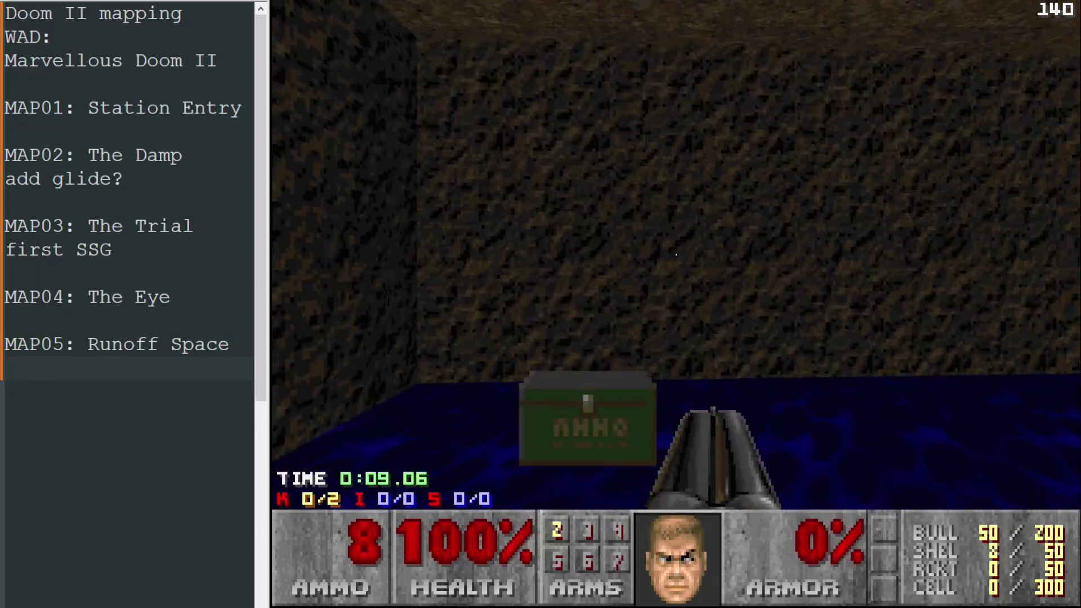
{"action": "key", "text": "w"}
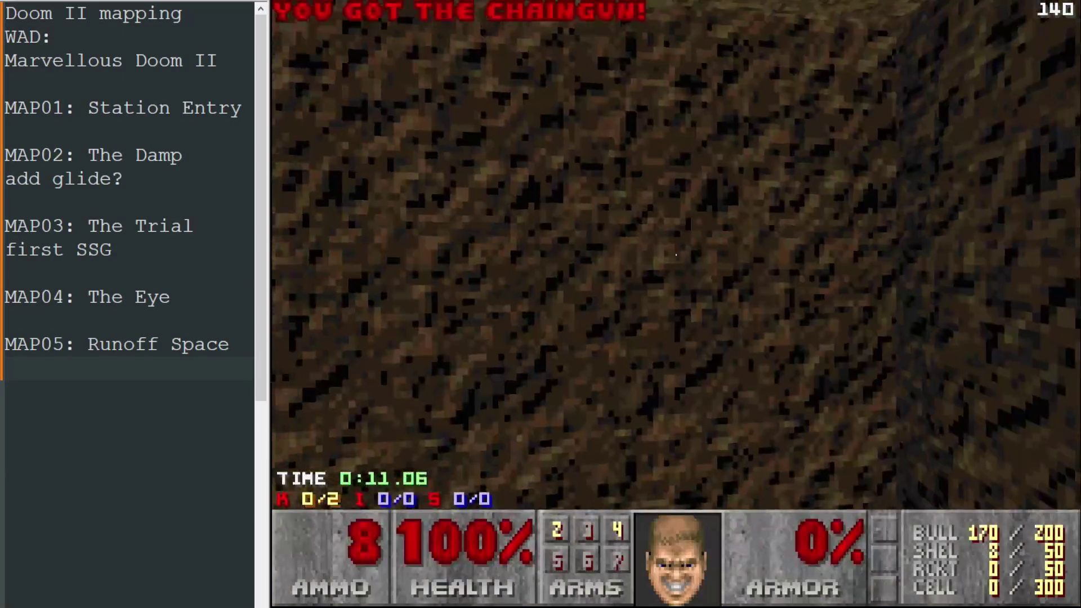
{"action": "key", "text": "w"}
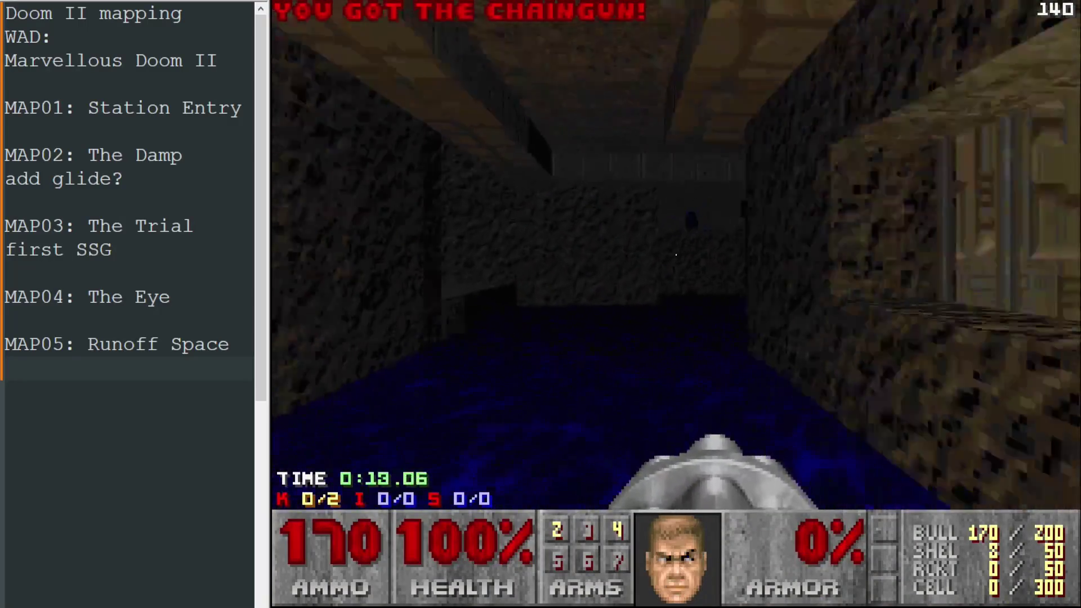
{"action": "key", "text": "w"}
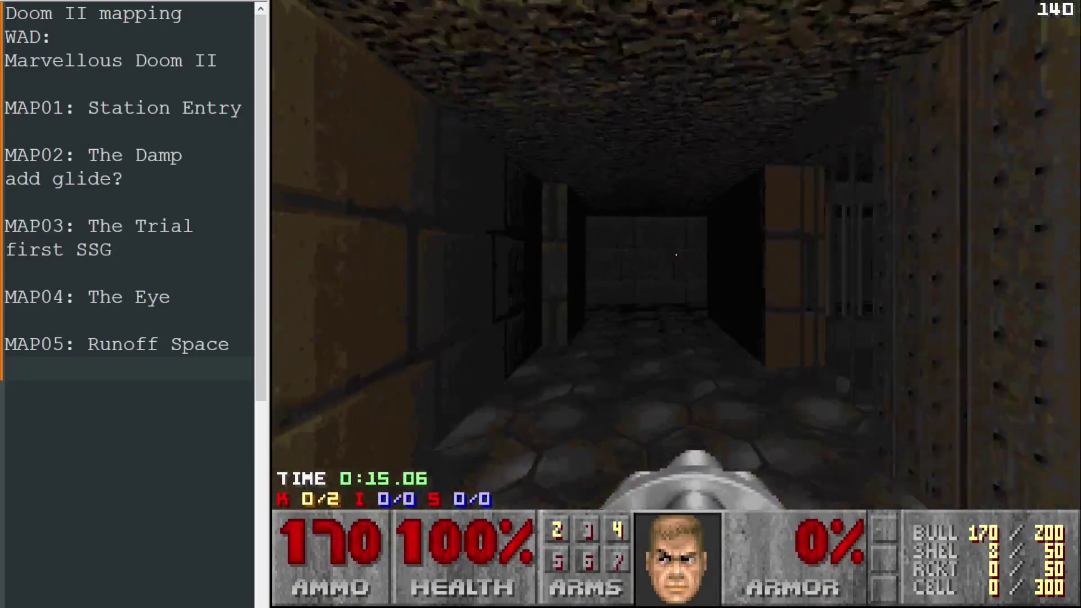
{"action": "key", "text": "w"}
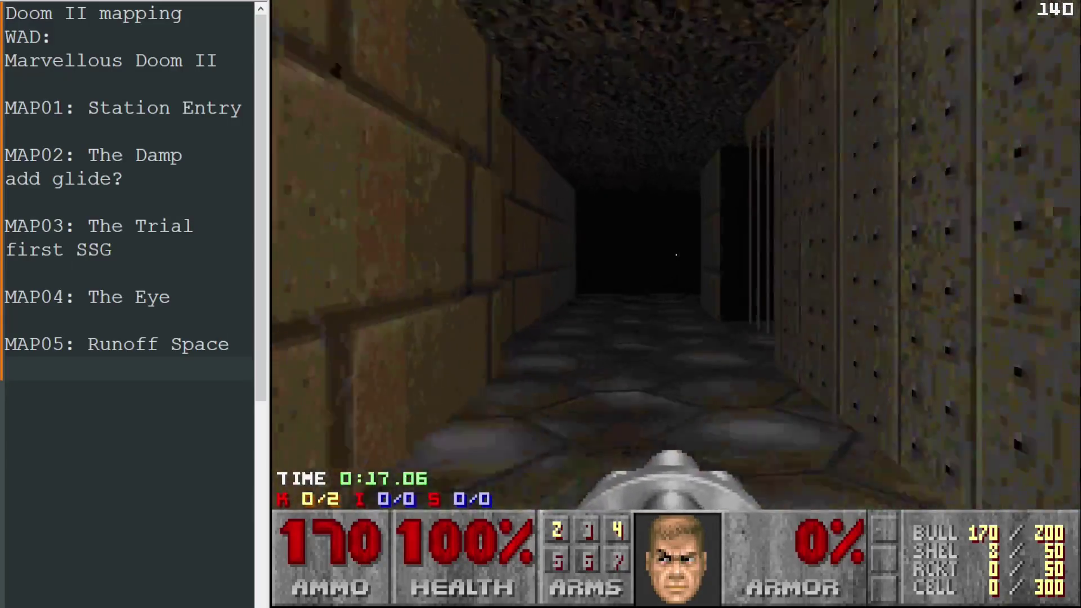
{"action": "key", "text": "w"}
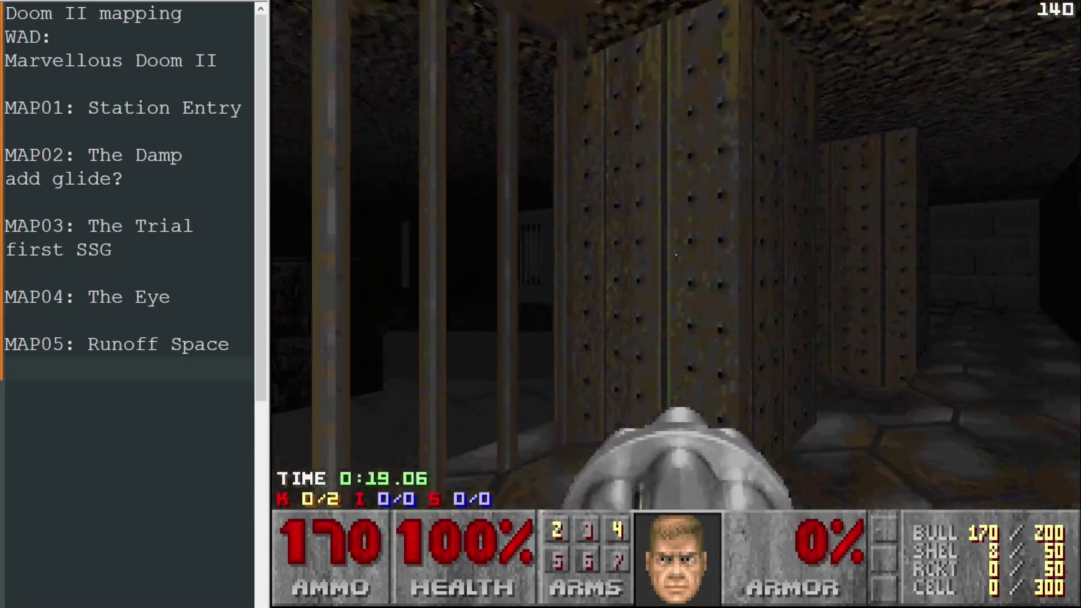
{"action": "key", "text": "Escape"}
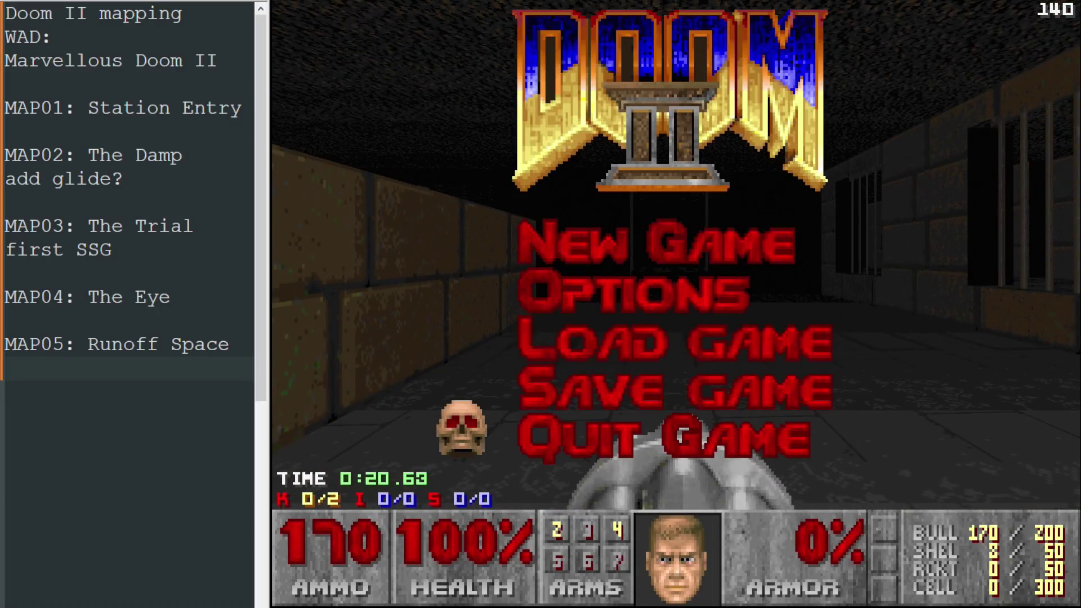